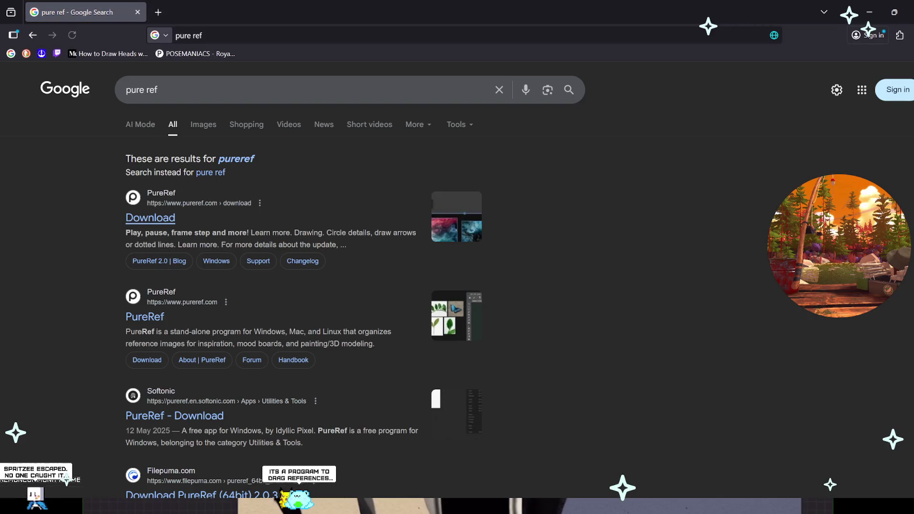
Open the PureRef Download result in a new tab and look over the version 2.0.3 page.
middle_click(151, 217)
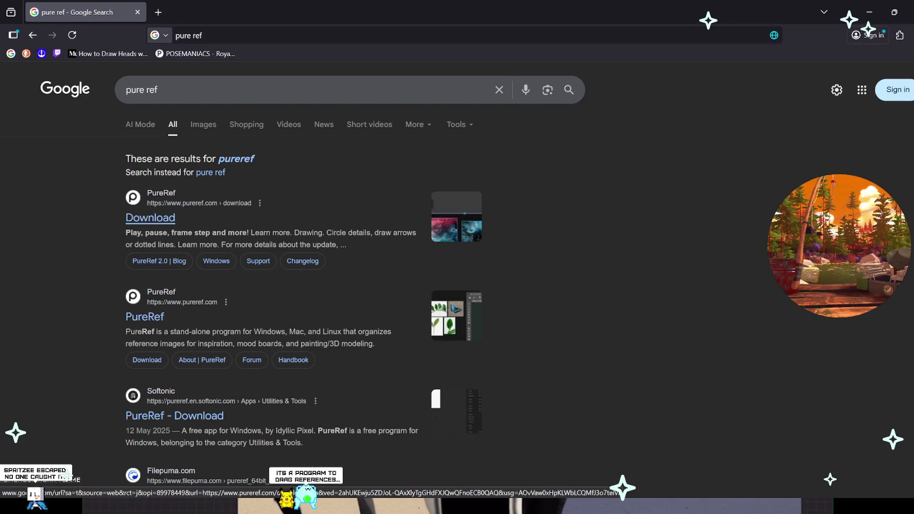
key(ctrl+Tab)
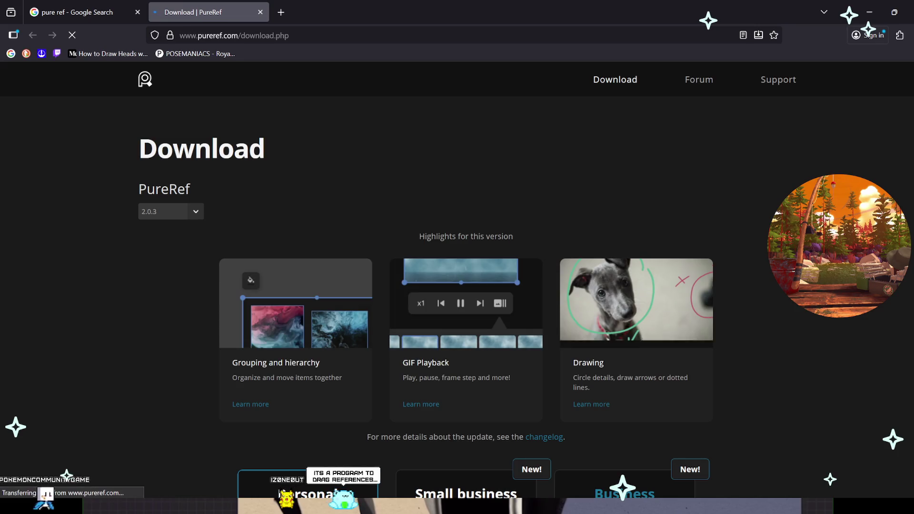
scroll(457, 257, down, 3)
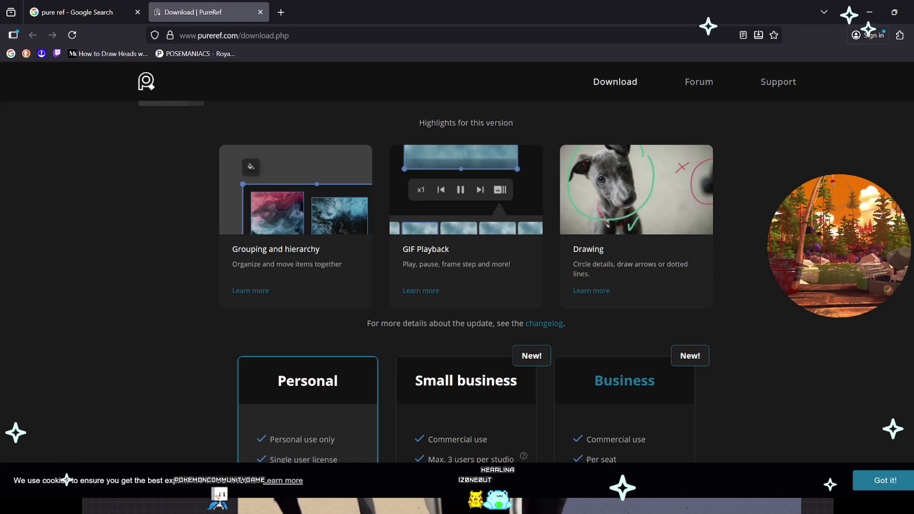
scroll(457, 258, down, 3)
scroll(457, 257, up, 2)
scroll(457, 257, down, 5)
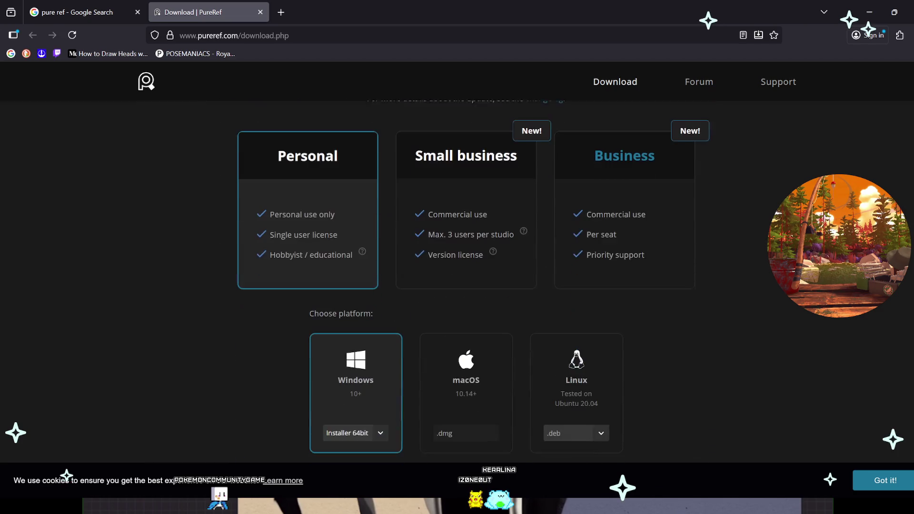
scroll(457, 257, up, 2)
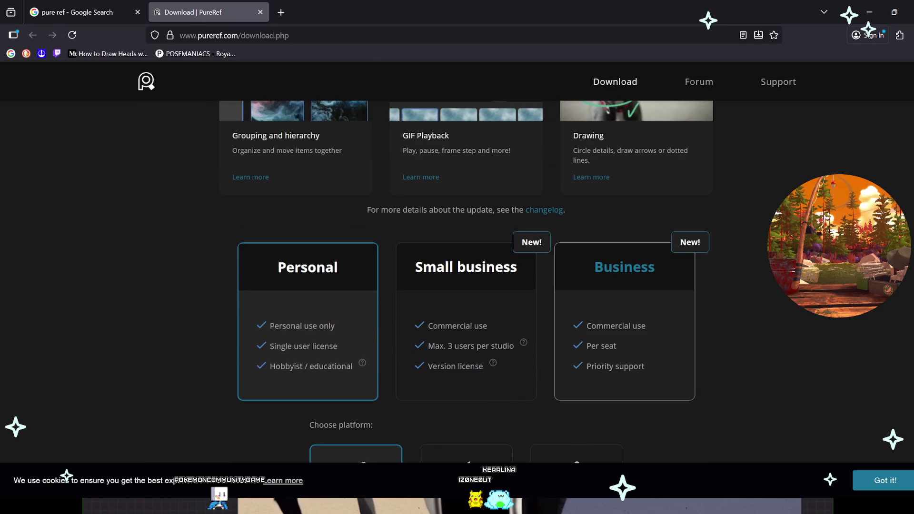
scroll(457, 257, up, 2)
scroll(457, 257, up, 2)
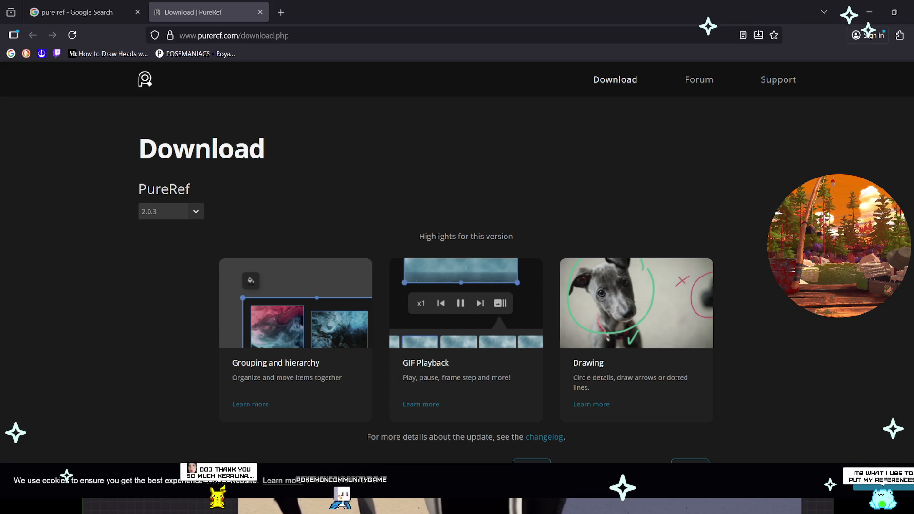
key(F5)
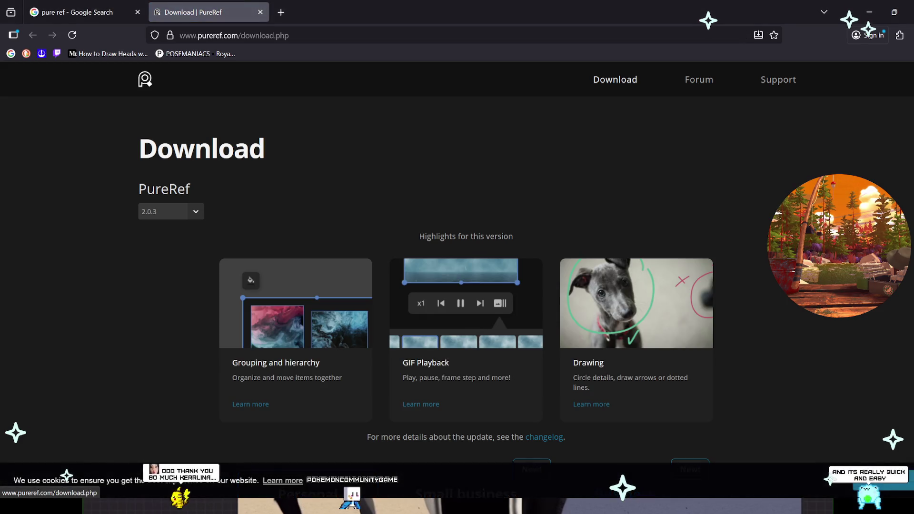
scroll(457, 285, down, 5)
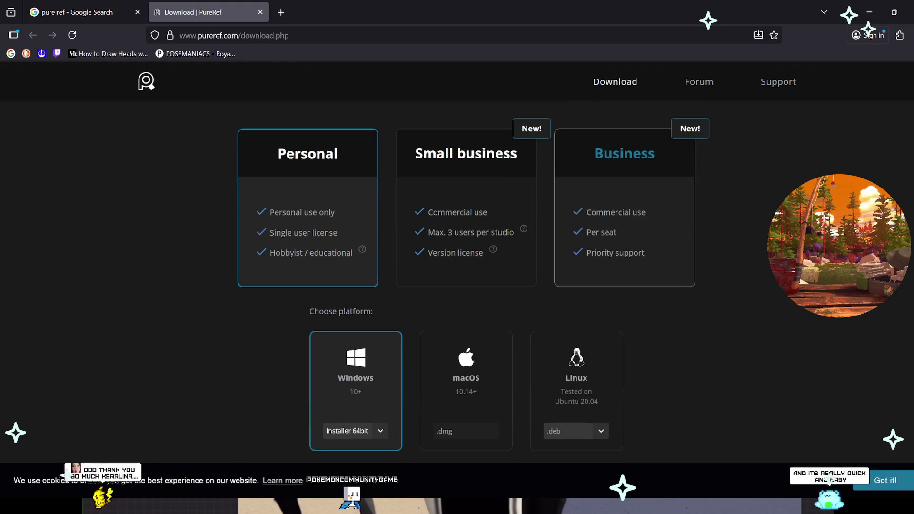
scroll(457, 286, down, 2)
scroll(457, 286, down, 4)
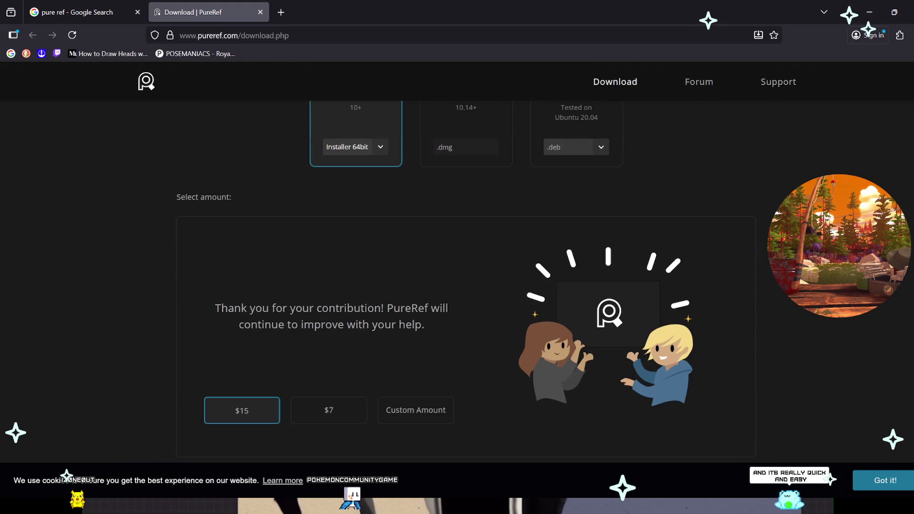
scroll(457, 286, up, 1)
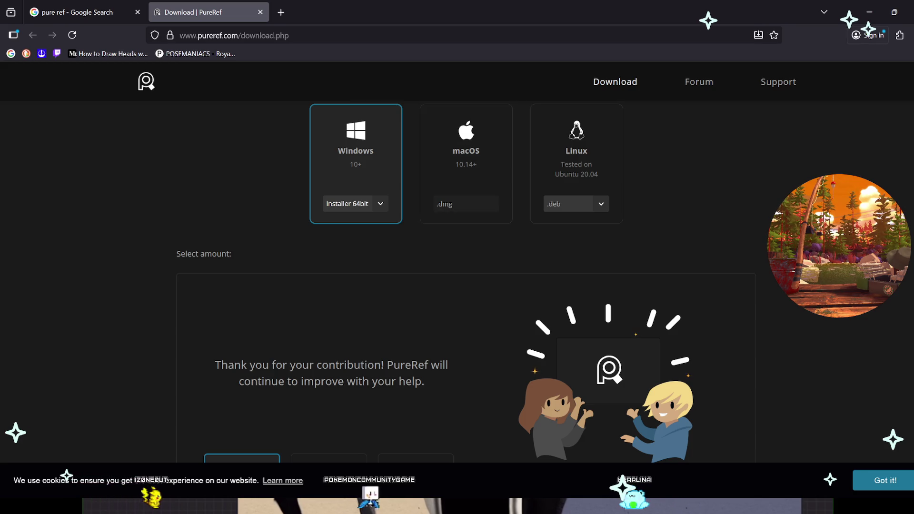
scroll(457, 285, down, 5)
scroll(457, 286, down, 2)
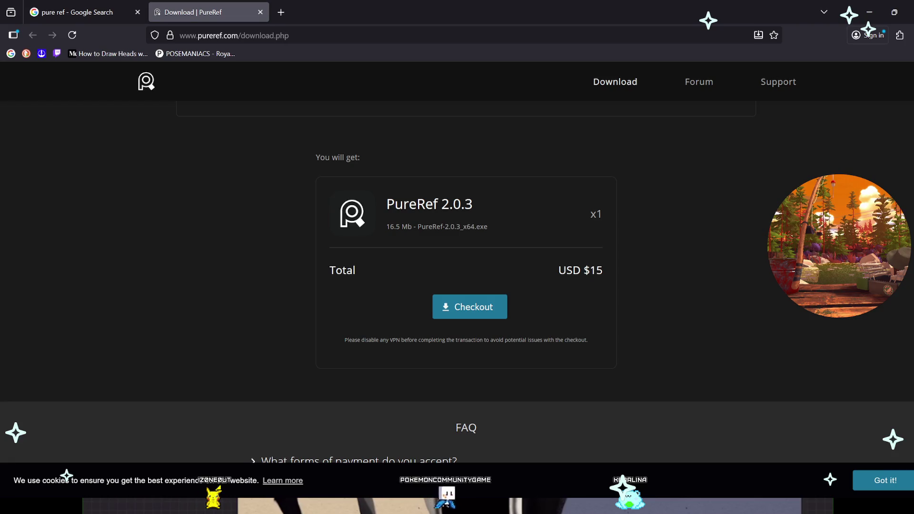
scroll(457, 285, down, 2)
scroll(457, 285, down, 1)
scroll(457, 286, up, 7)
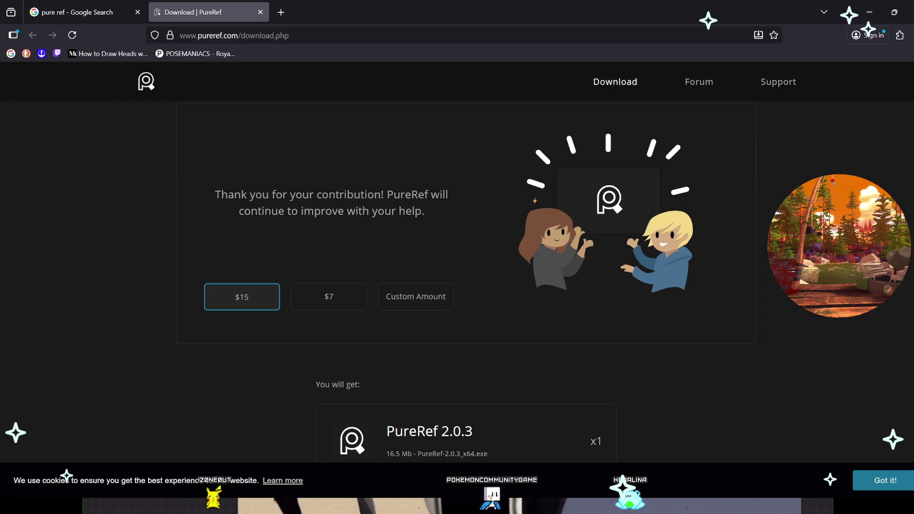
scroll(458, 286, up, 4)
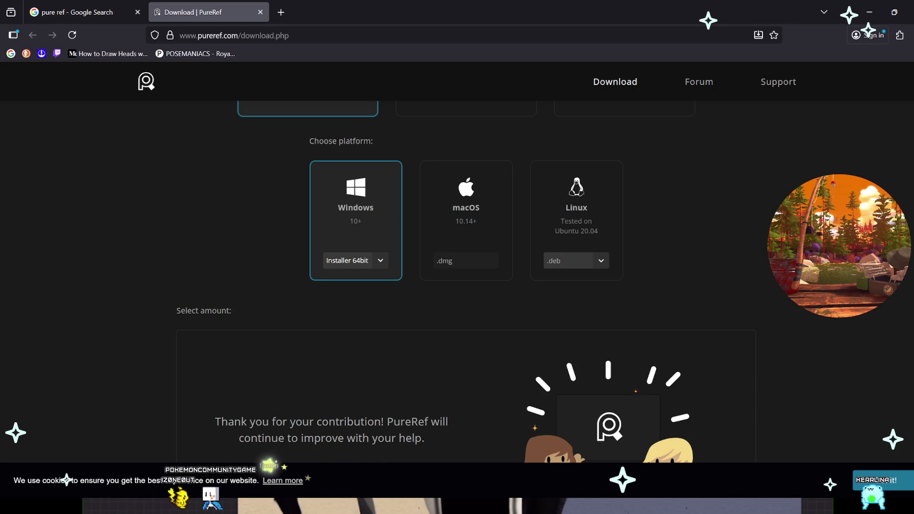
Choose a custom $0 contribution and start the free PureRef 2.0.3 download.
scroll(416, 296, down, 5)
click(416, 297)
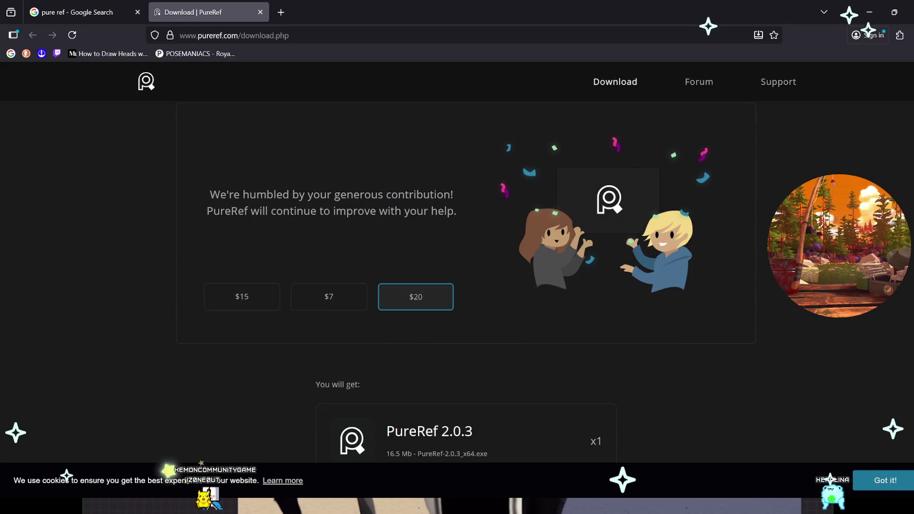
scroll(457, 285, up, 3)
scroll(457, 286, down, 2)
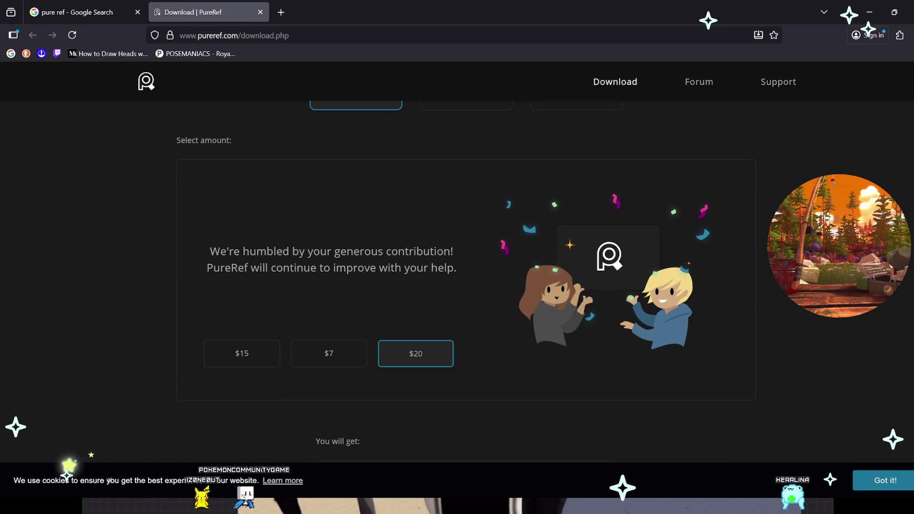
scroll(457, 286, down, 1)
click(242, 297)
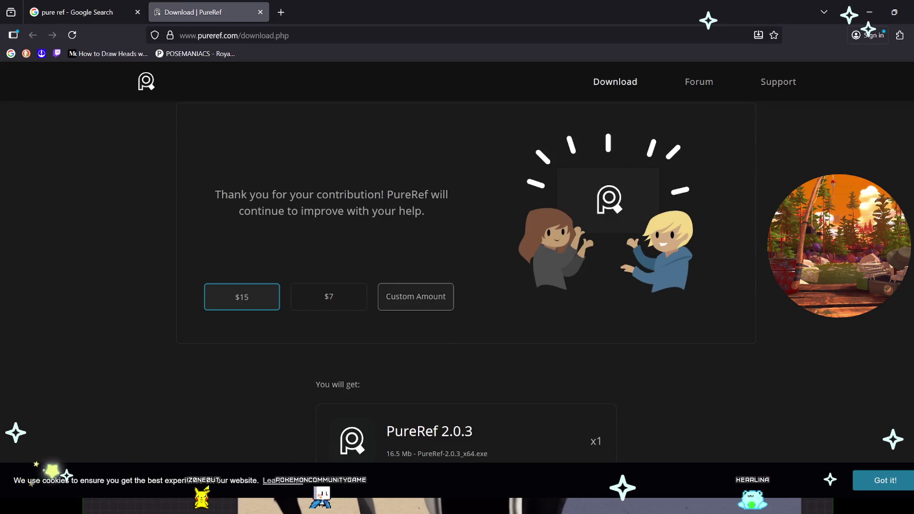
click(416, 297)
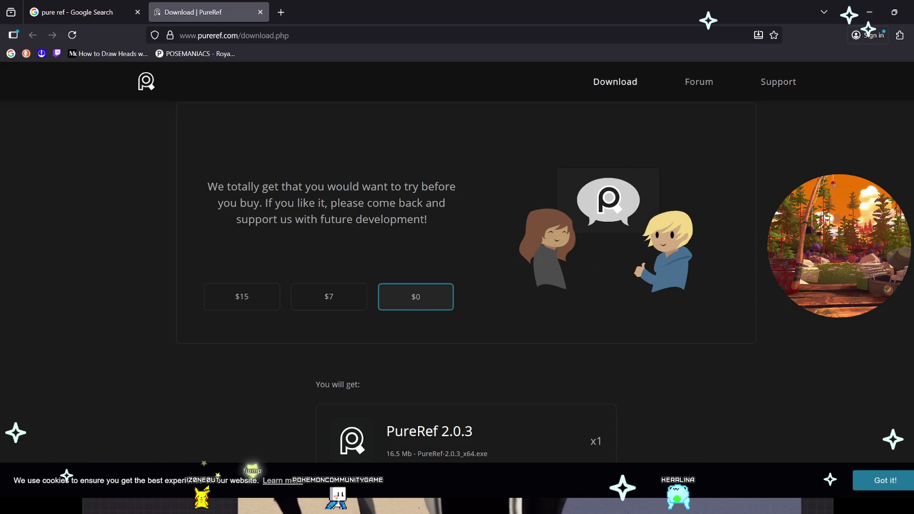
scroll(457, 286, down, 3)
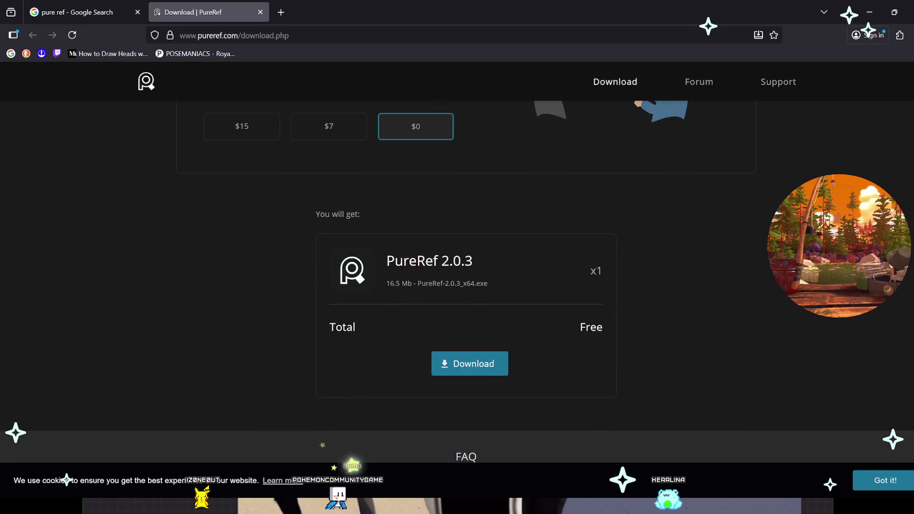
click(470, 364)
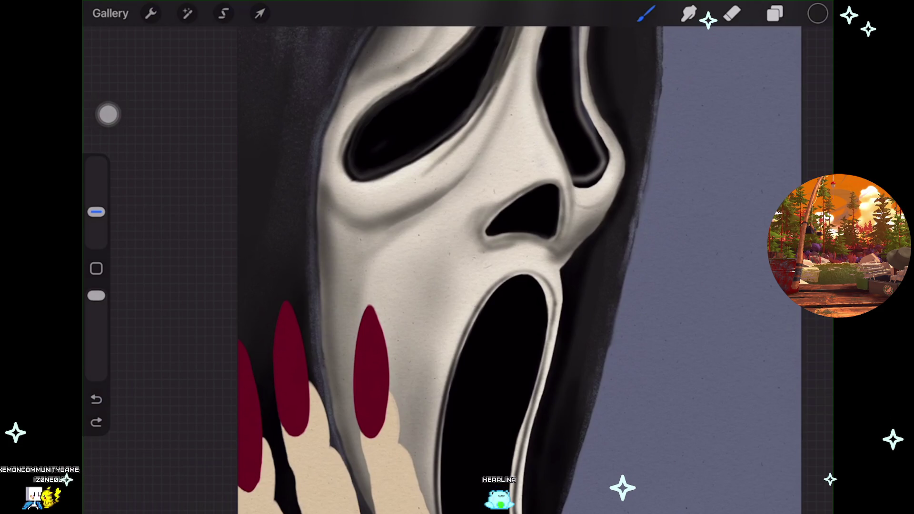
Undo the last paint stroke on the fingernail and bring up the layers list.
scroll(552, 267, up, 3)
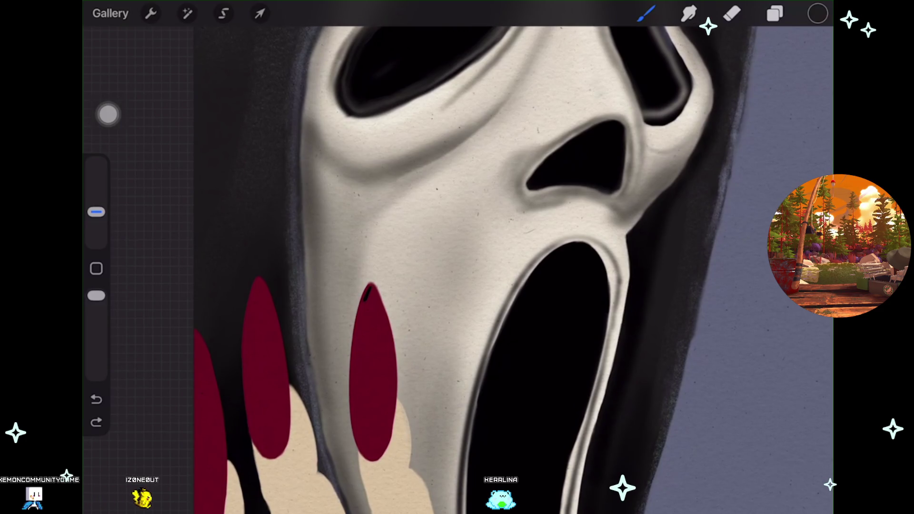
key(ctrl+z)
key(l)
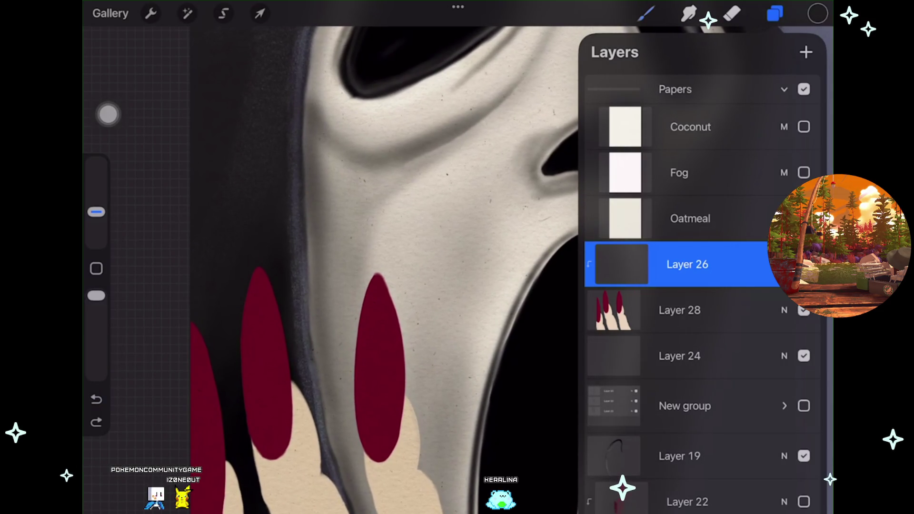
Select Soft Airbrush from the Brush Library as the active brush.
key(b)
scroll(700, 286, up, 5)
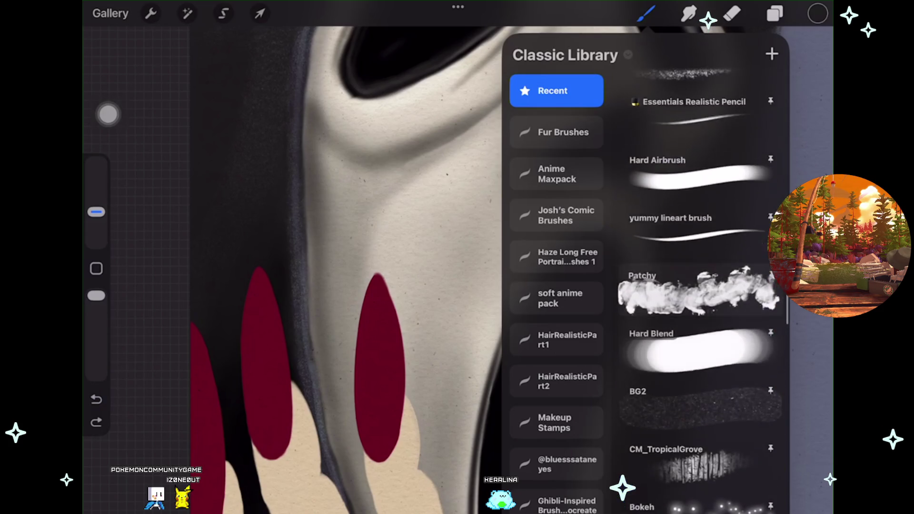
scroll(700, 286, up, 5)
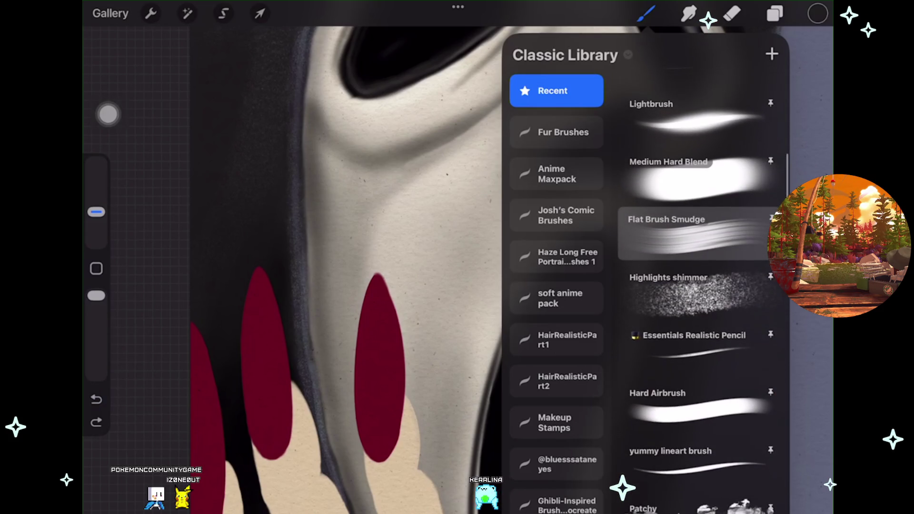
scroll(700, 238, up, 2)
scroll(700, 238, up, 2)
scroll(700, 238, up, 1)
scroll(701, 238, up, 2)
scroll(700, 238, up, 1)
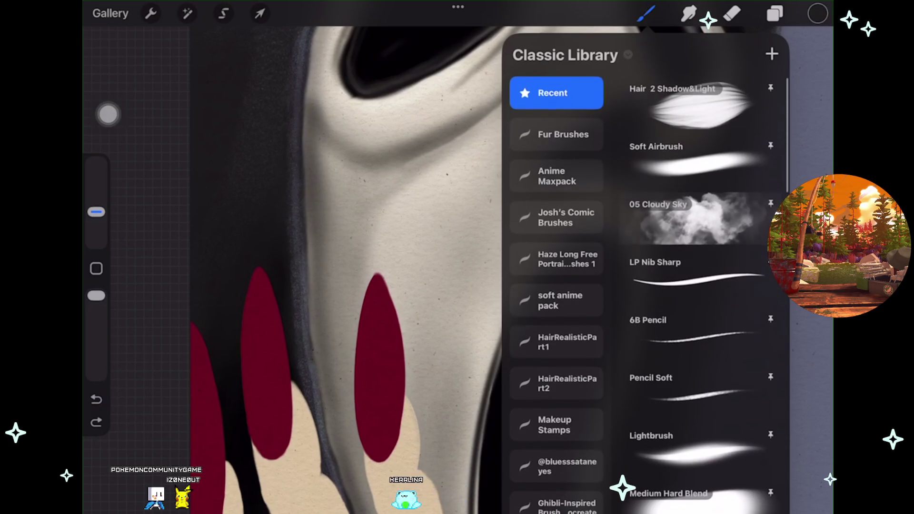
click(700, 157)
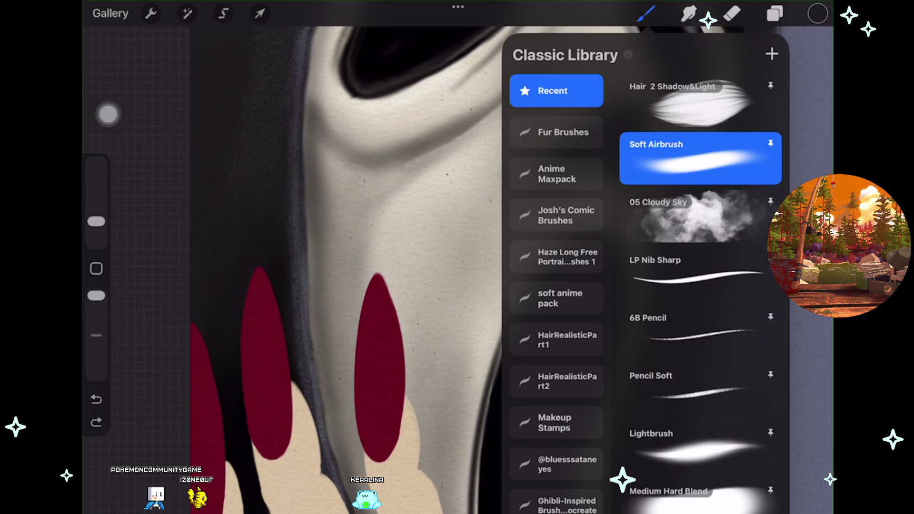
click(646, 13)
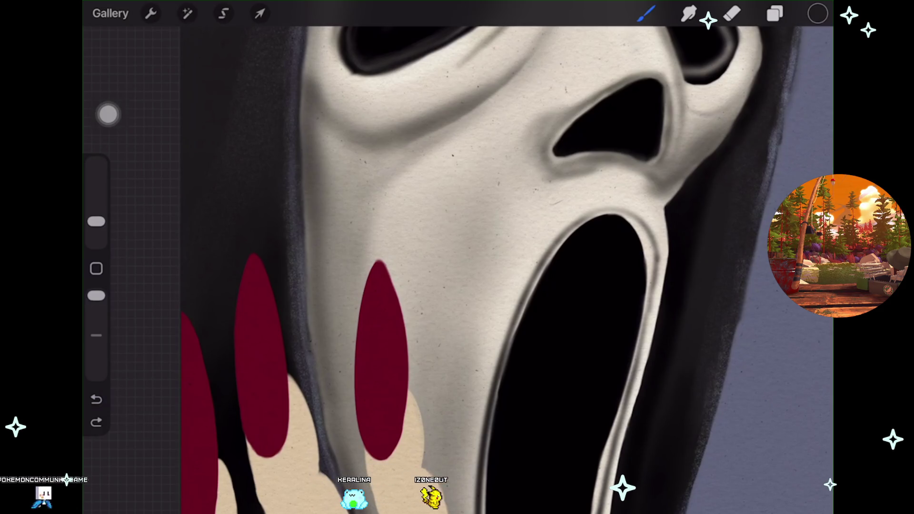
Rim the rightmost red nail's edges and tip with dark airbrush shading, using a larger brush.
scroll(391, 395, up, 2)
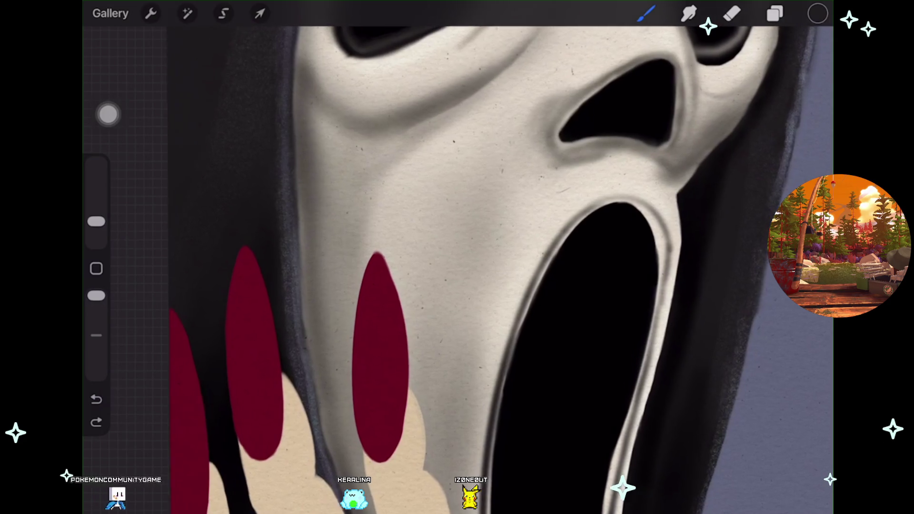
drag(378, 254, 369, 286)
key(ctrl+z)
drag(96, 221, 96, 205)
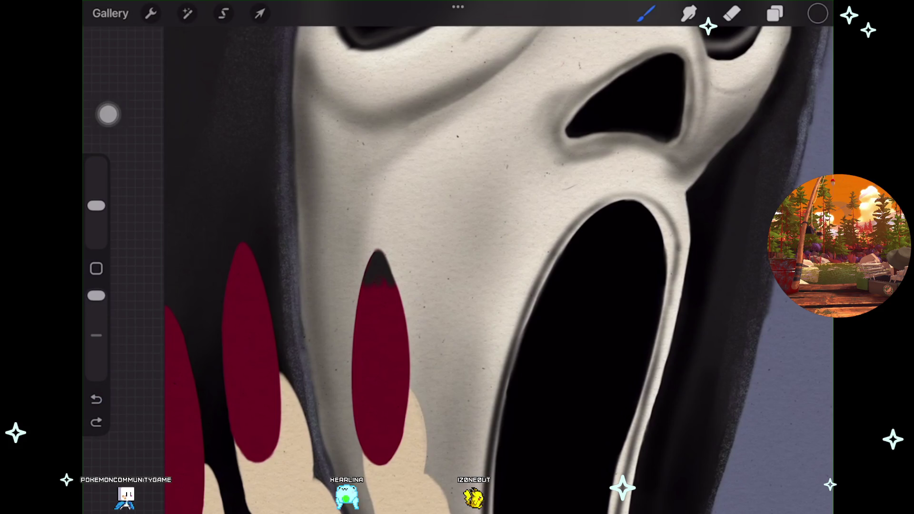
key(ctrl+shift+z)
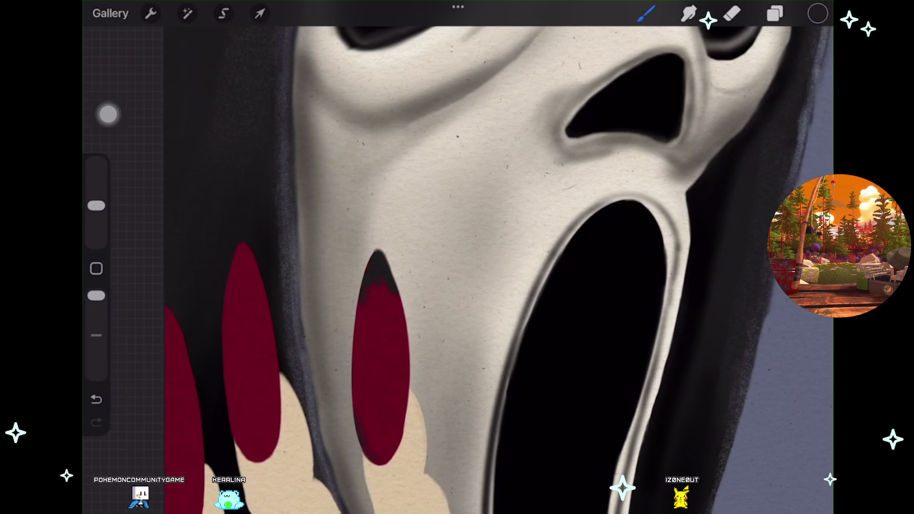
key(ctrl+z)
scroll(458, 257, down, 2)
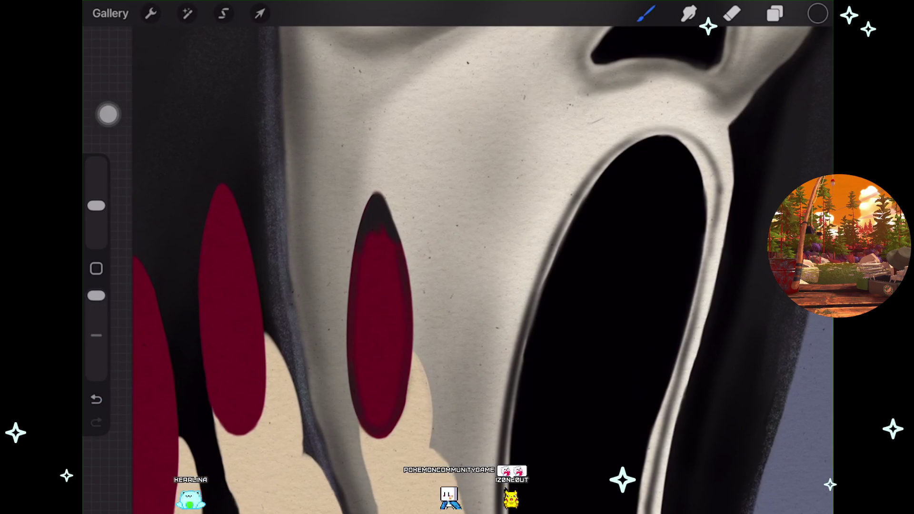
scroll(457, 257, up, 2)
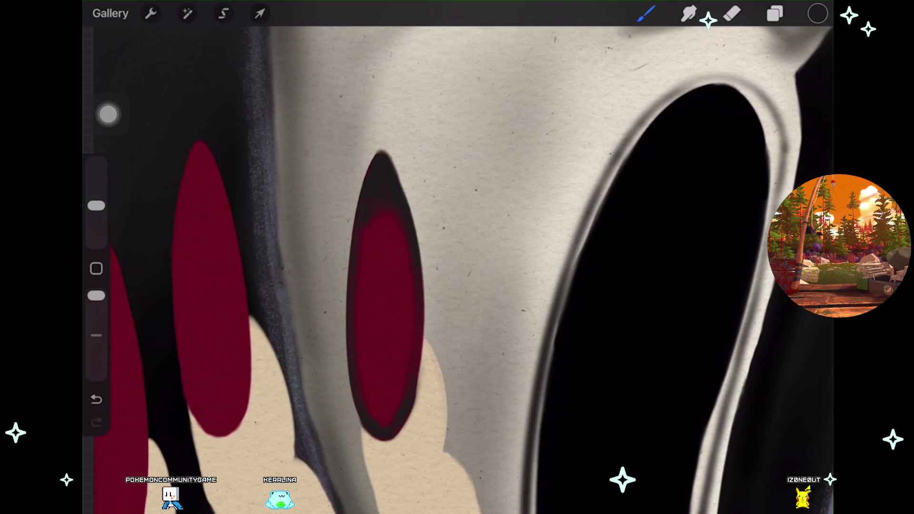
Shade the second red nail's top and left edge dark with drippy edges, lowering opacity.
scroll(457, 267, left, 3)
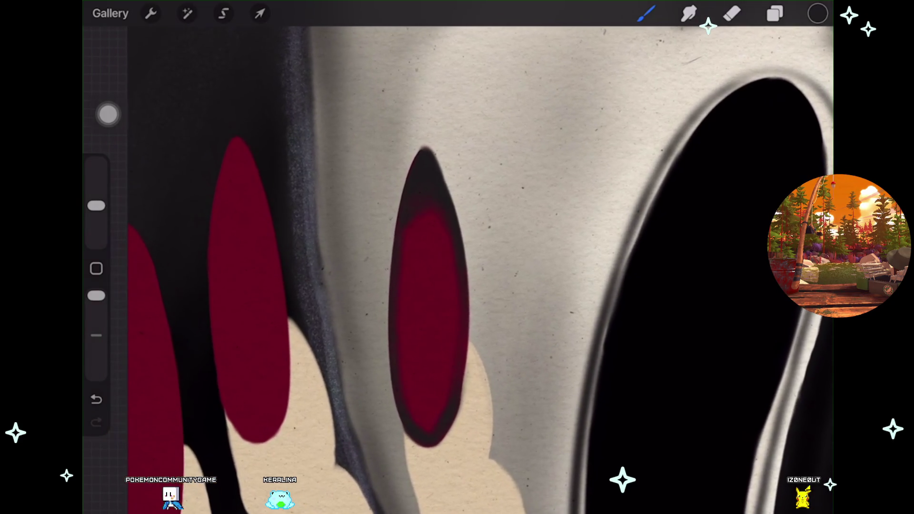
drag(233, 153, 259, 229)
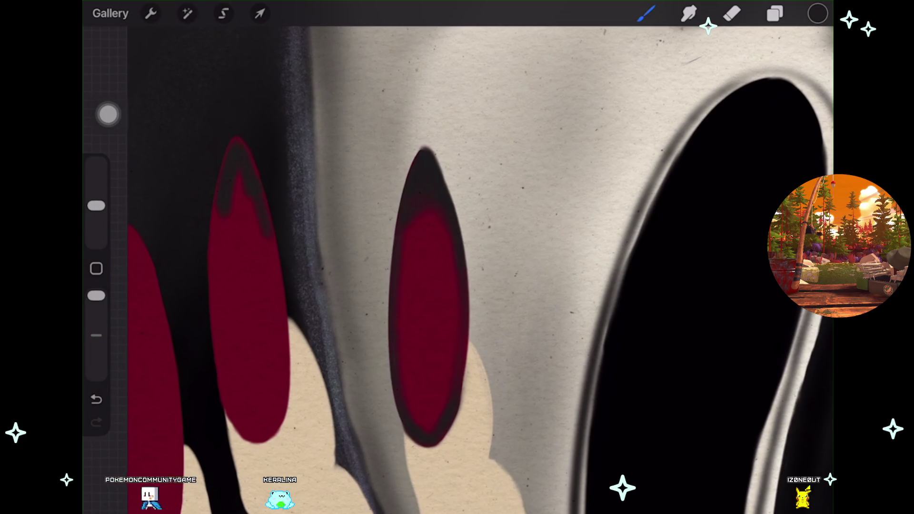
drag(223, 205, 218, 288)
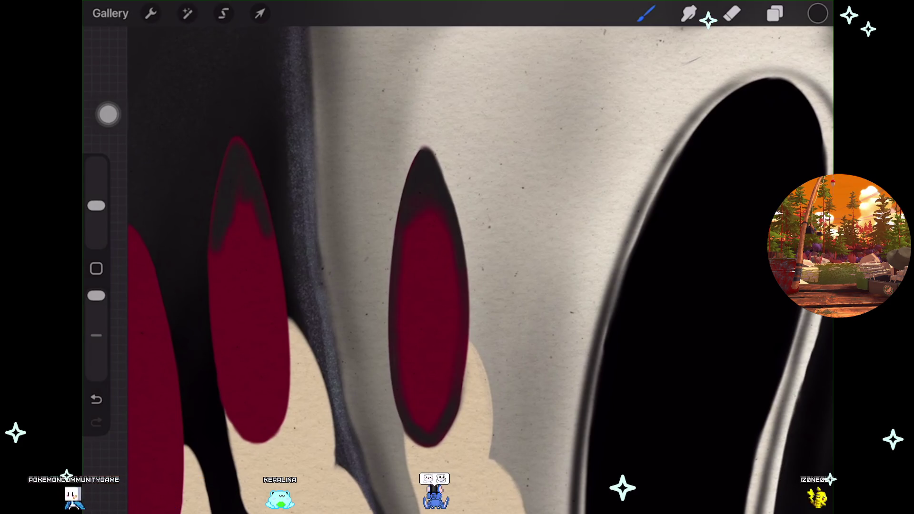
drag(238, 210, 262, 247)
drag(238, 214, 265, 267)
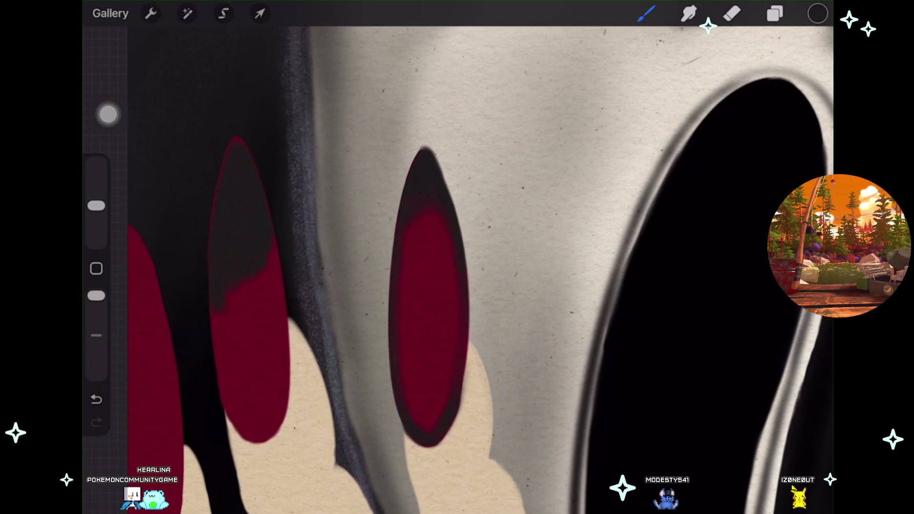
drag(96, 295, 97, 336)
key(ctrl+z)
drag(96, 205, 97, 196)
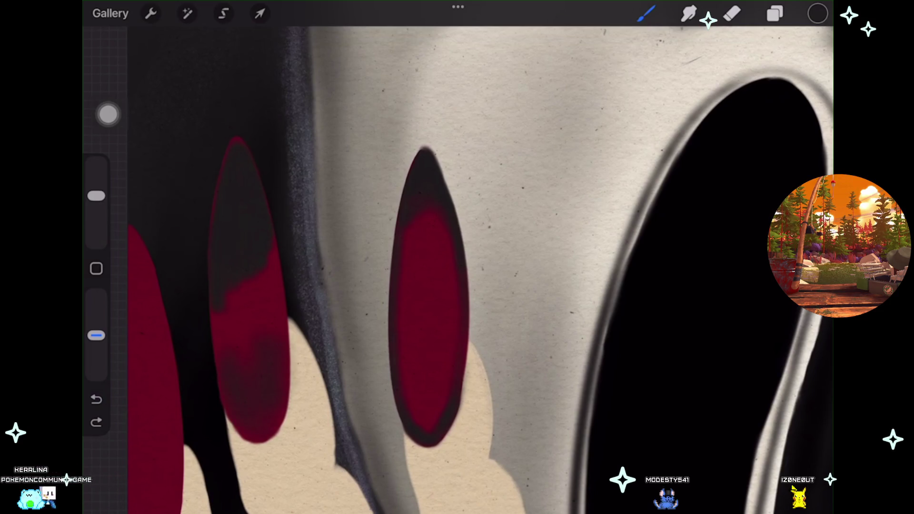
Make crimson red the working colour again.
scroll(424, 286, down, 2)
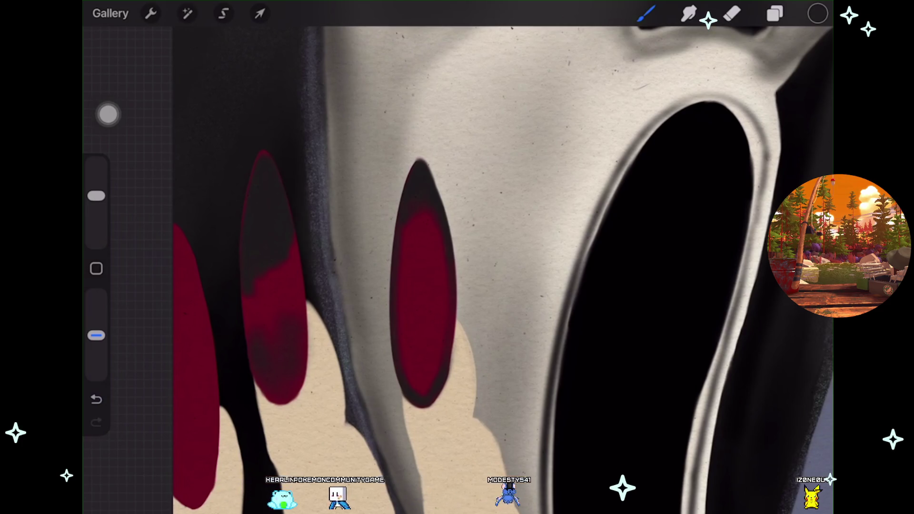
scroll(524, 267, down, 1)
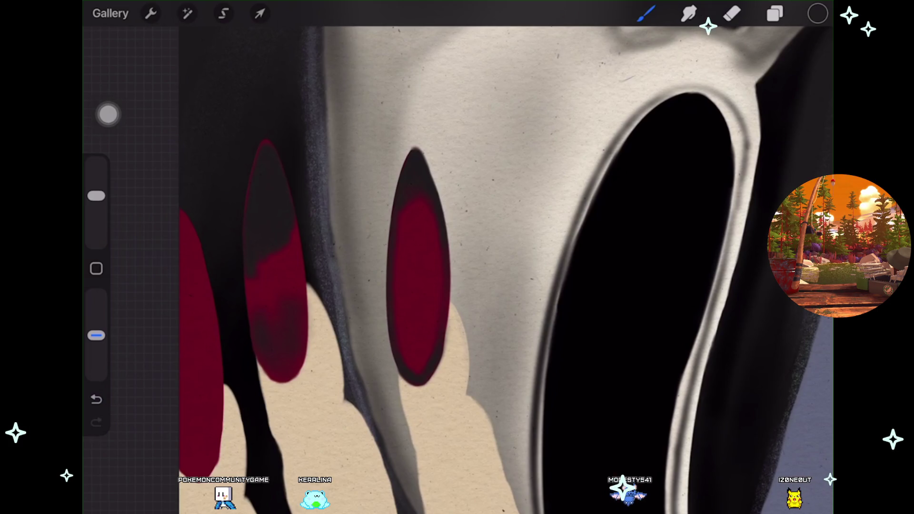
click(817, 14)
click(656, 314)
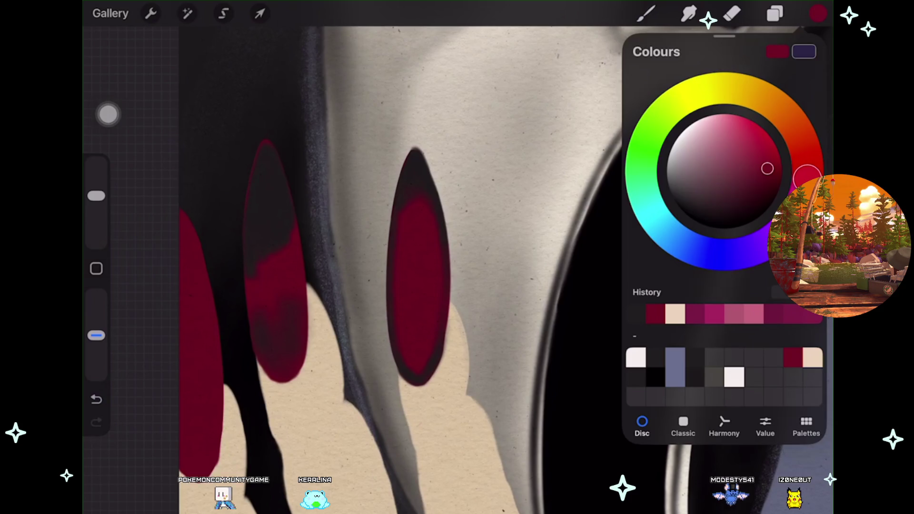
Keep crimson red and switch to Layer 28, the nails layer.
click(714, 358)
click(656, 313)
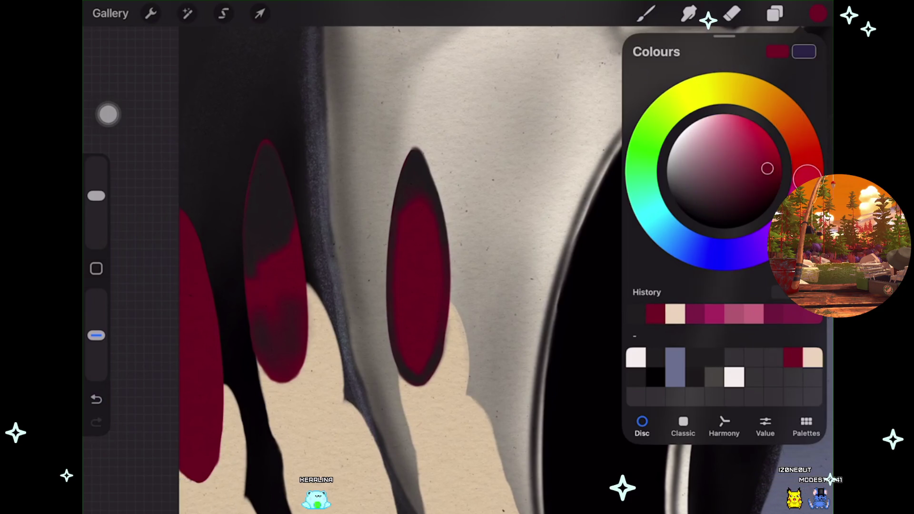
click(775, 13)
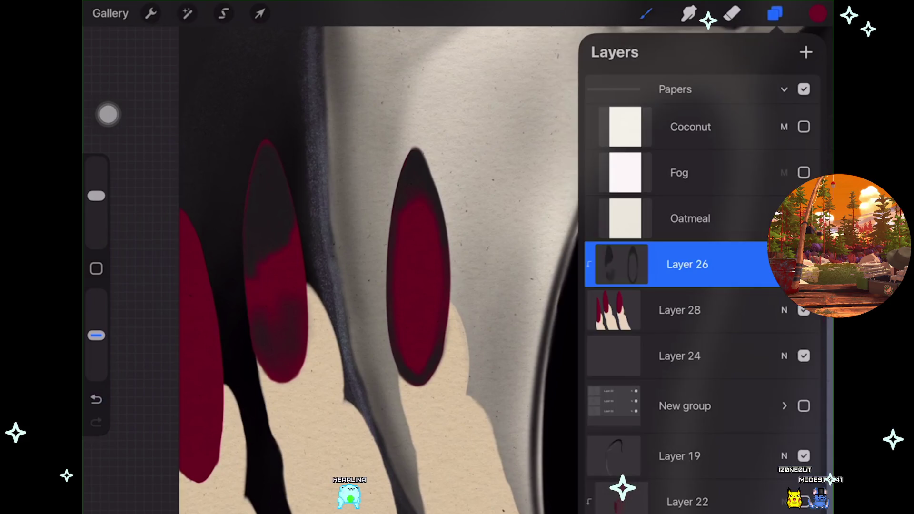
click(680, 310)
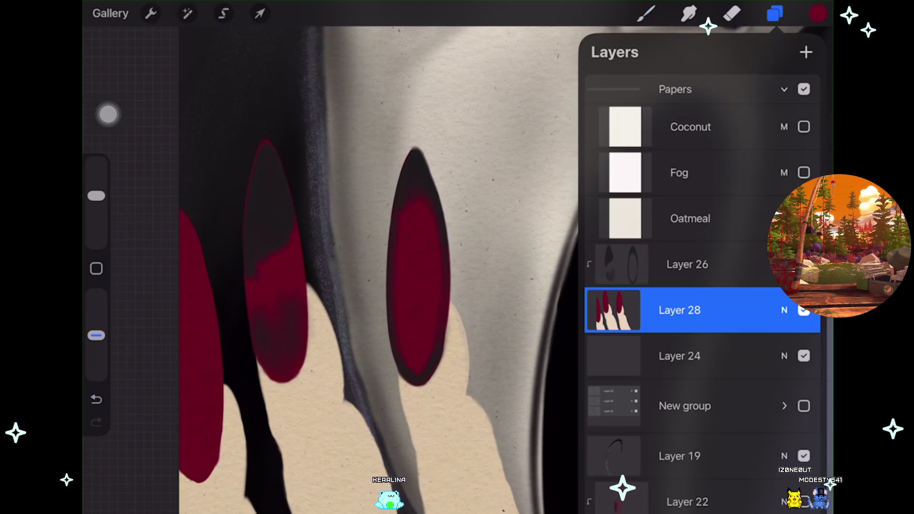
click(646, 14)
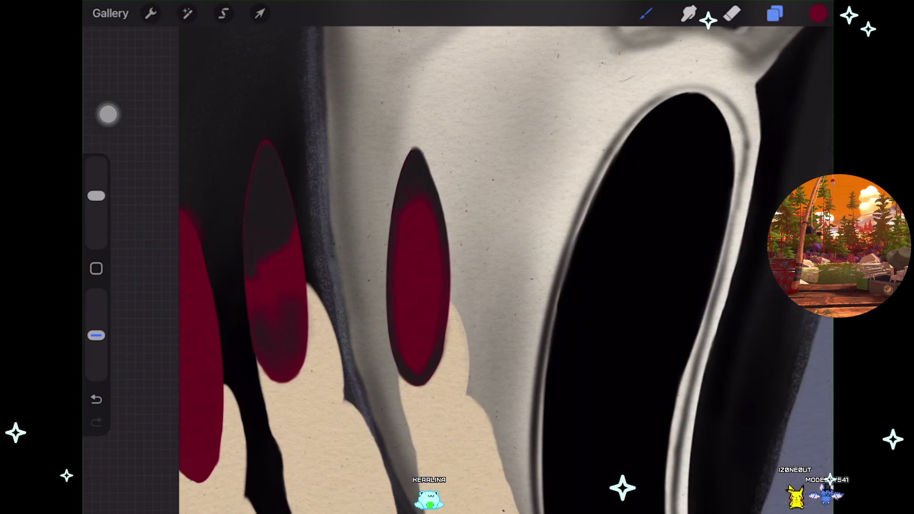
At 9% brush size, draw a trial QuickShape arc along the left nail, then undo it.
drag(96, 196, 96, 217)
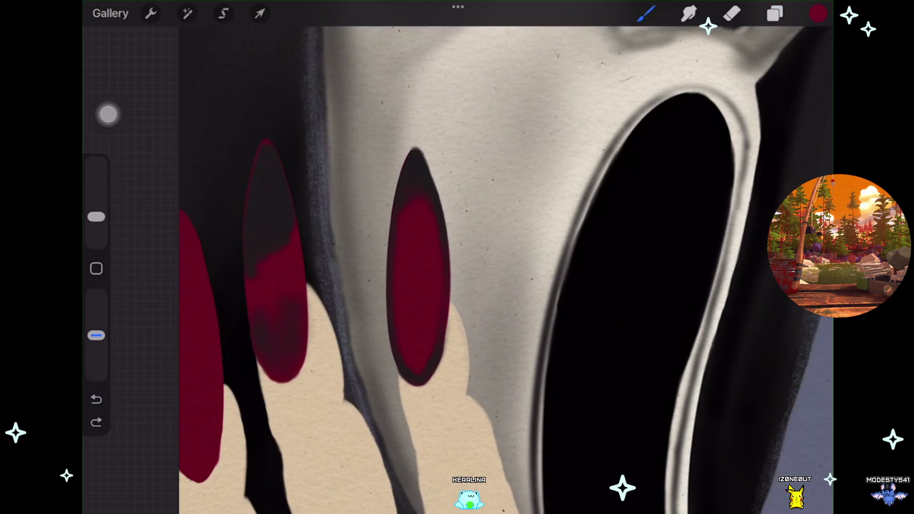
drag(181, 204, 193, 223)
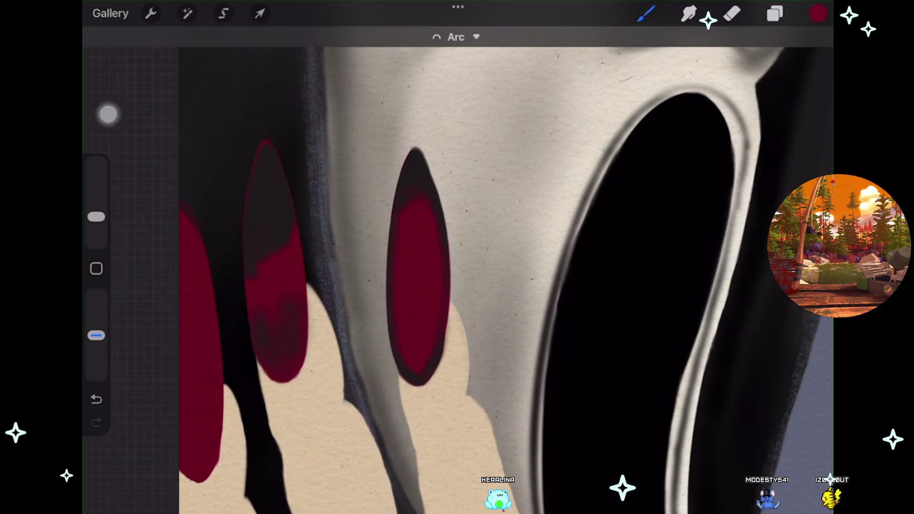
click(456, 36)
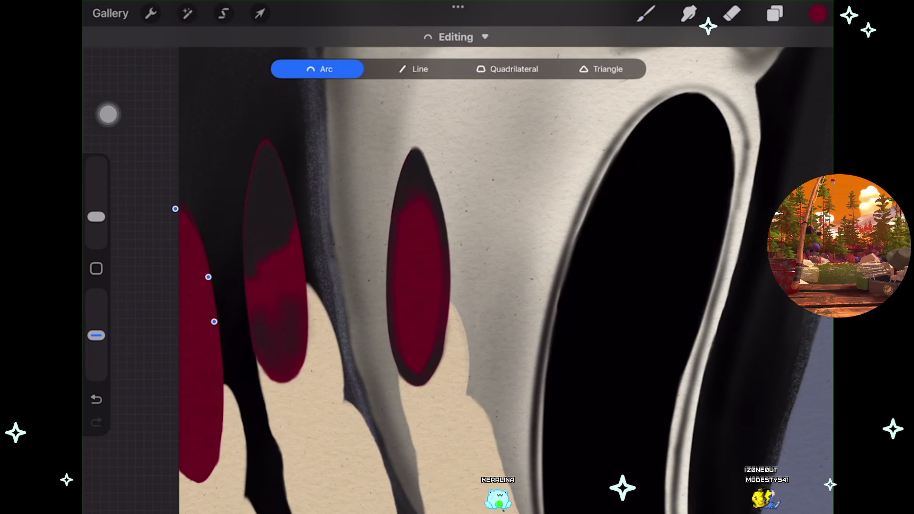
drag(176, 209, 179, 210)
click(647, 13)
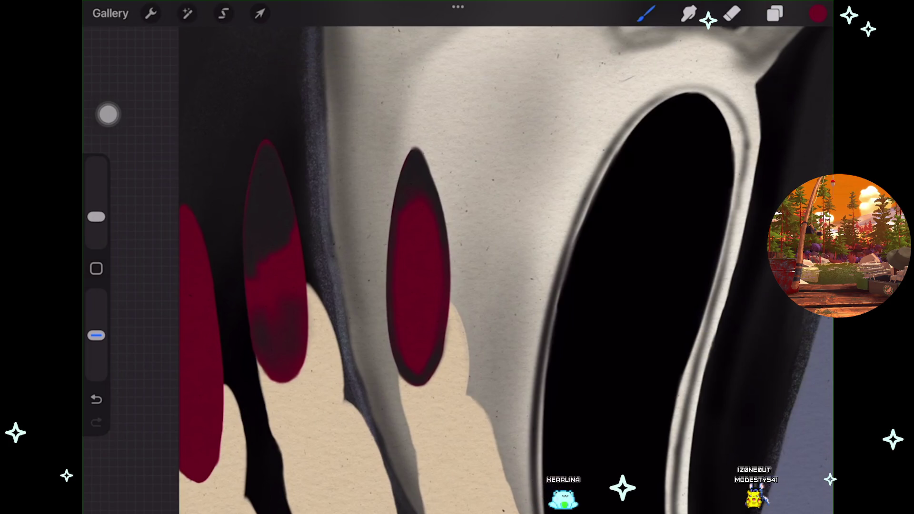
scroll(381, 286, up, 3)
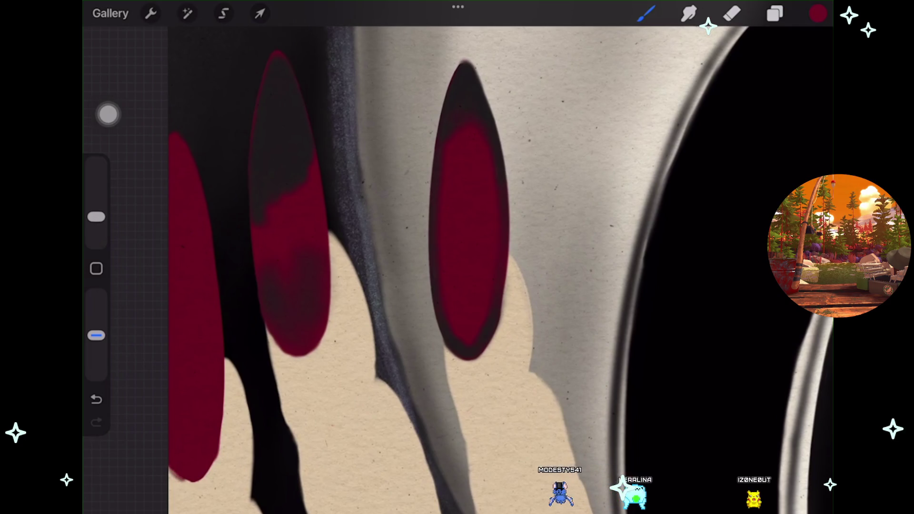
click(96, 399)
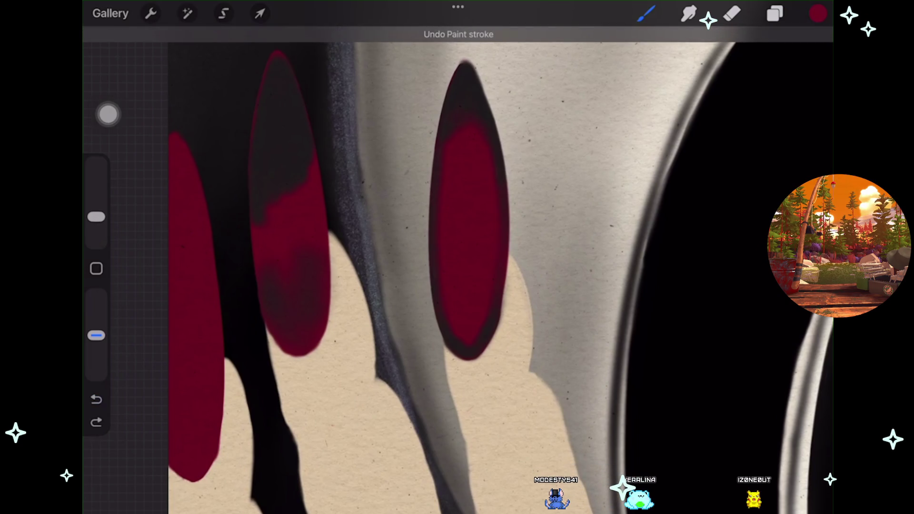
scroll(457, 258, up, 3)
drag(429, 258, 500, 257)
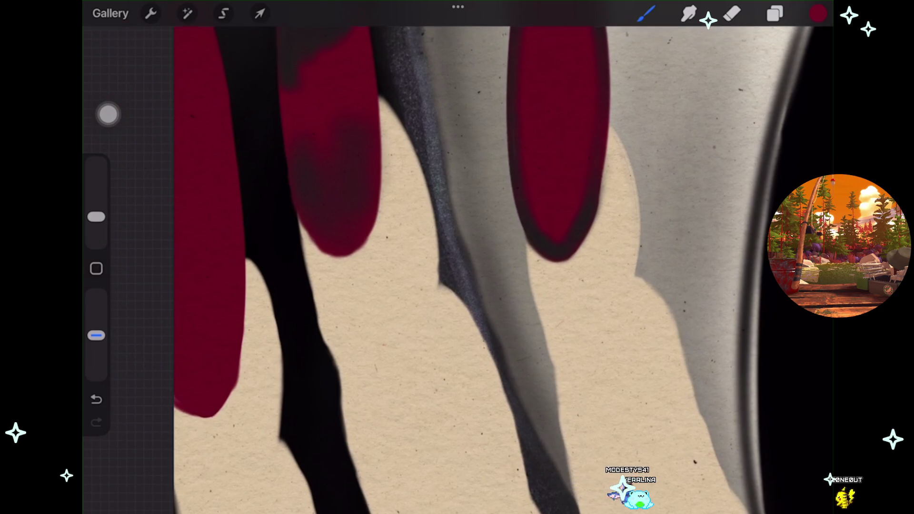
Step back with undo, then redo the nail stroke and zoom out on the canvas.
key(ctrl+z)
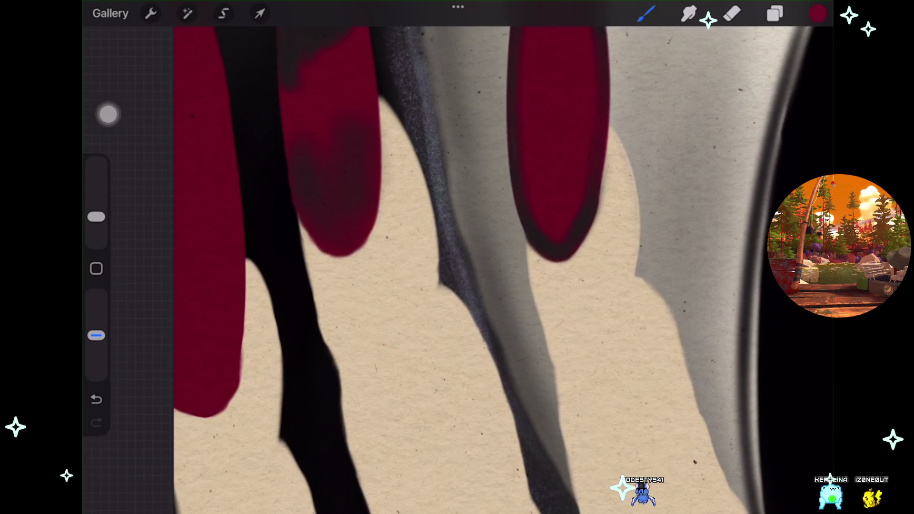
key(ctrl+z)
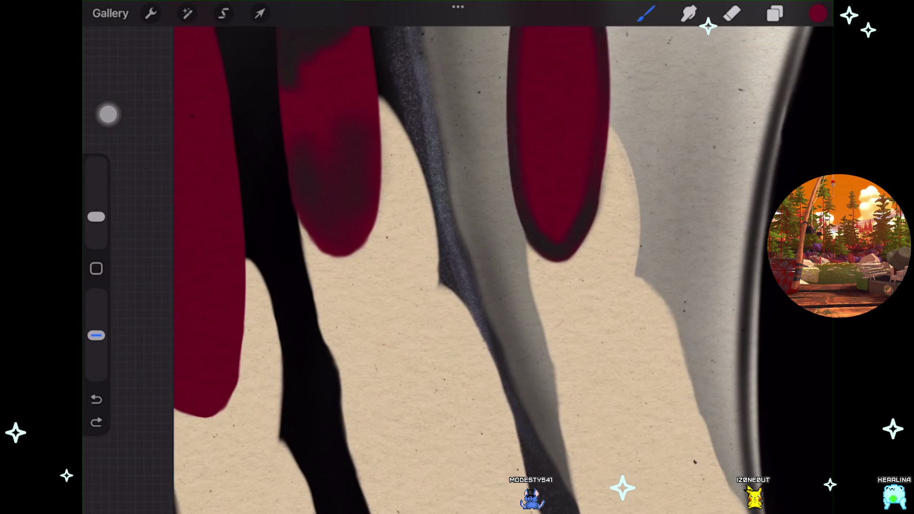
key(ctrl+shift+z)
drag(562, 257, 600, 200)
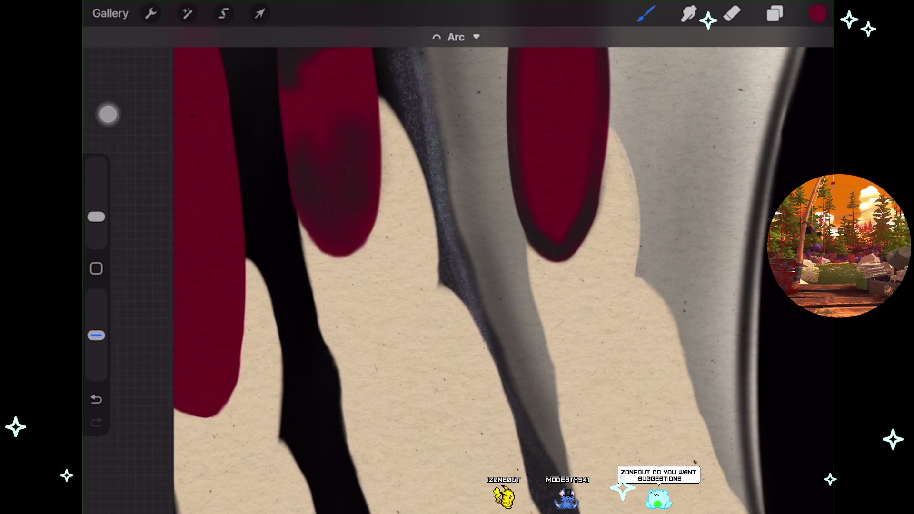
scroll(477, 281, down, 3)
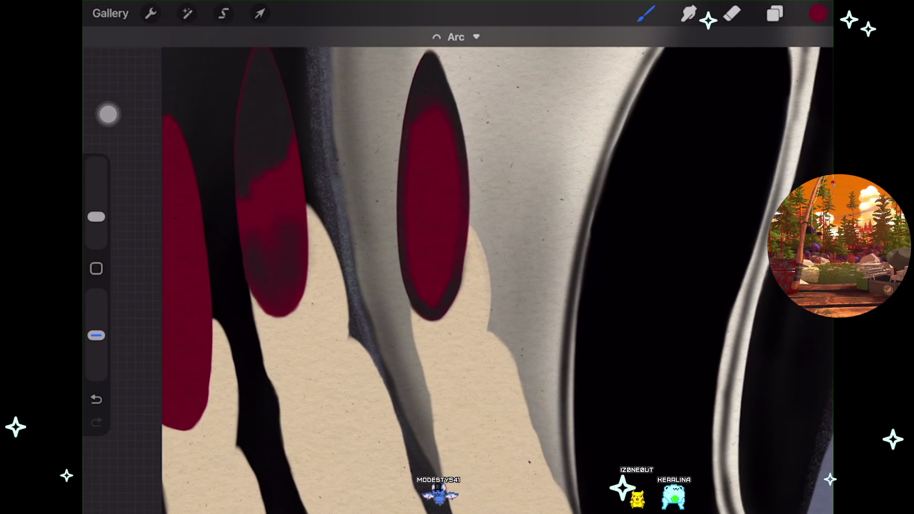
scroll(457, 257, down, 10)
Zoom out to review the mask and its three red nails, then show the layers list.
scroll(348, 269, down, 1)
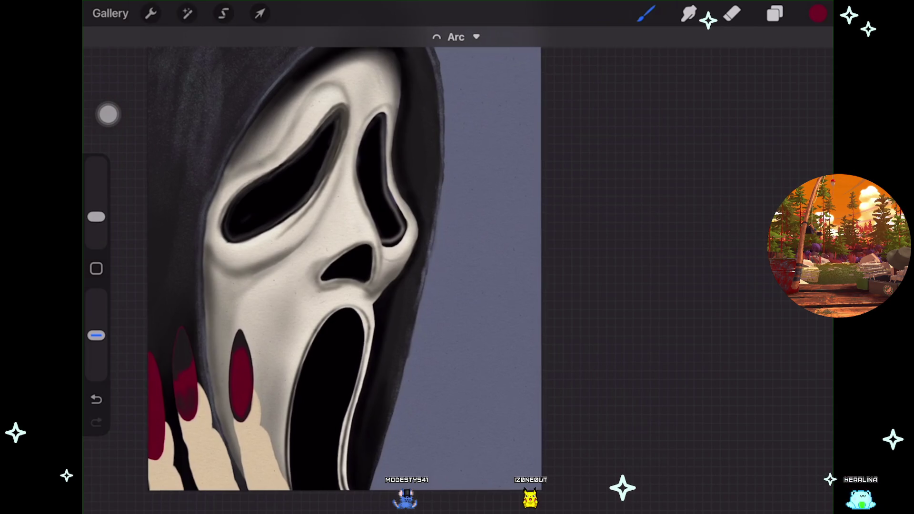
scroll(305, 257, up, 3)
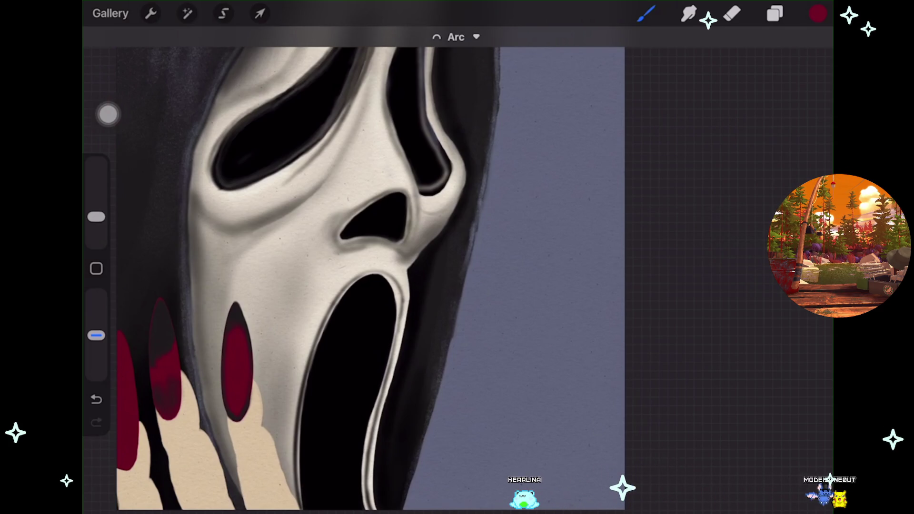
scroll(371, 258, down, 3)
click(775, 14)
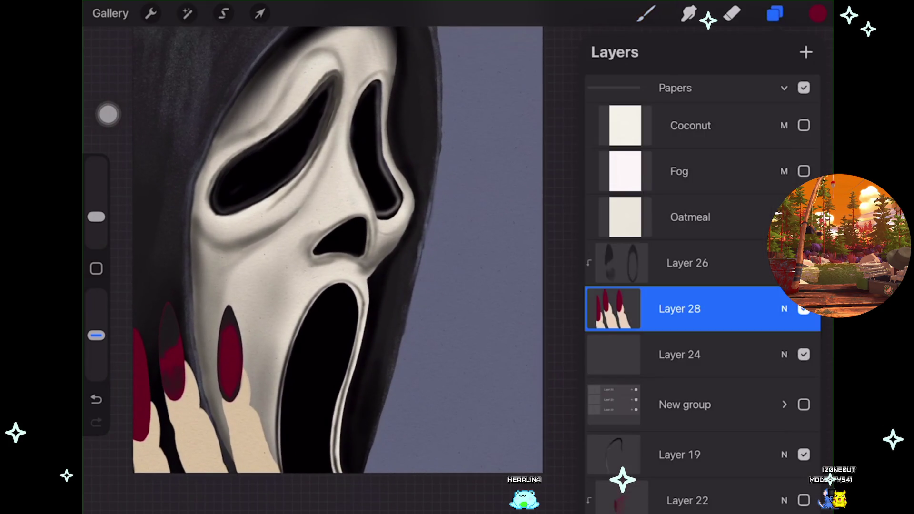
Remove the middle nail's dark shading and warp the fingers to curve upward.
key(ctrl+z)
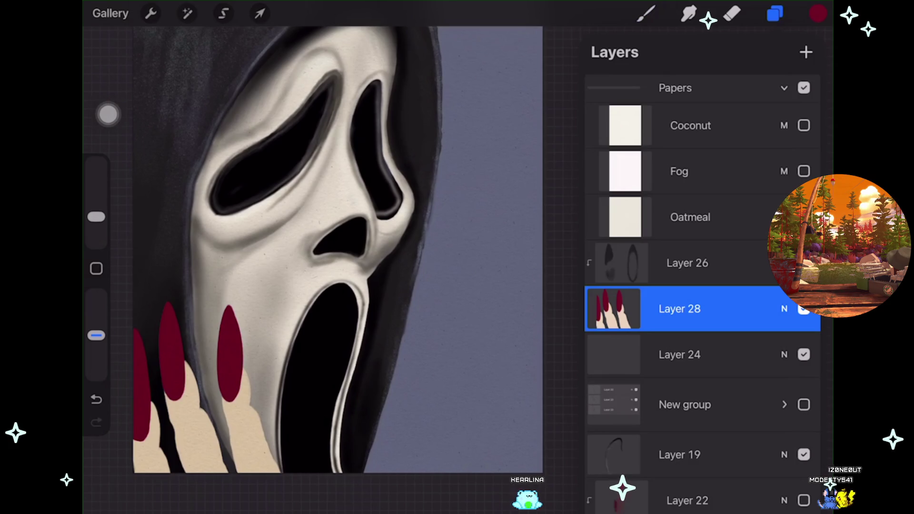
click(260, 13)
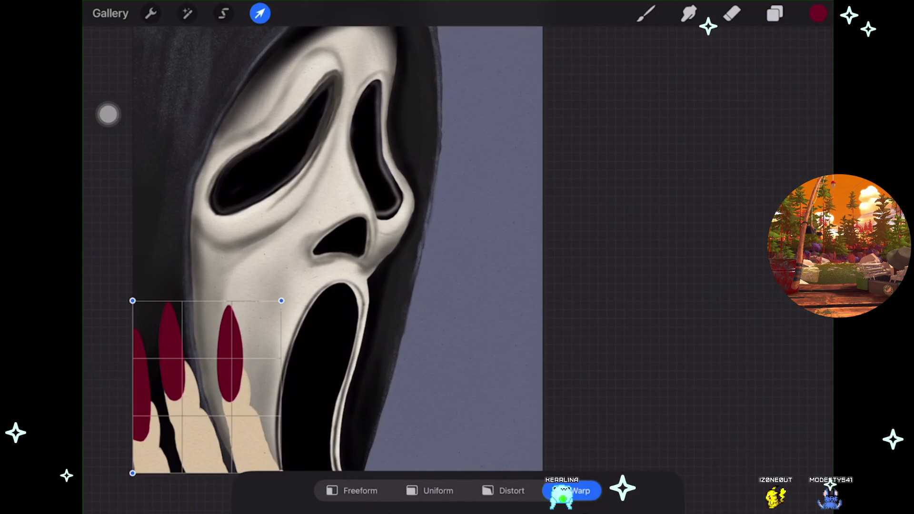
drag(229, 362, 224, 348)
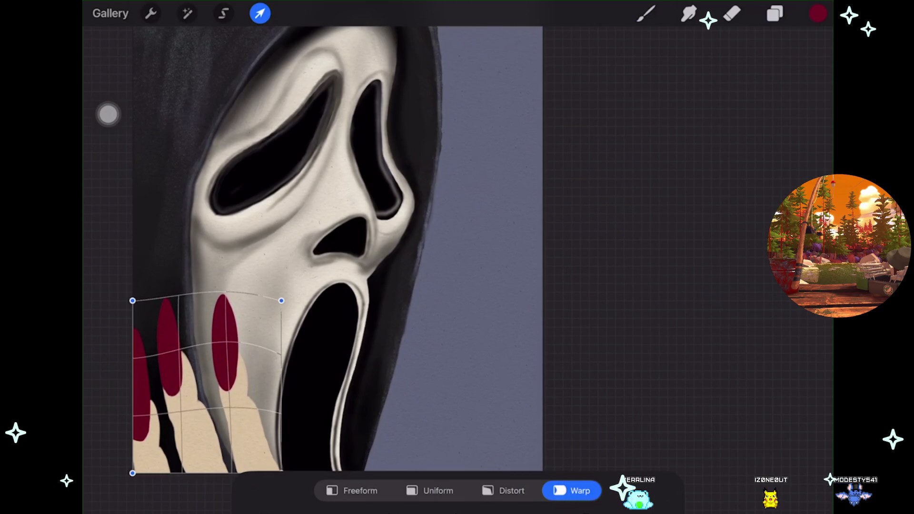
mouse_move(191, 362)
mouse_down()
mouse_move(195, 355)
mouse_move(185, 378)
mouse_up()
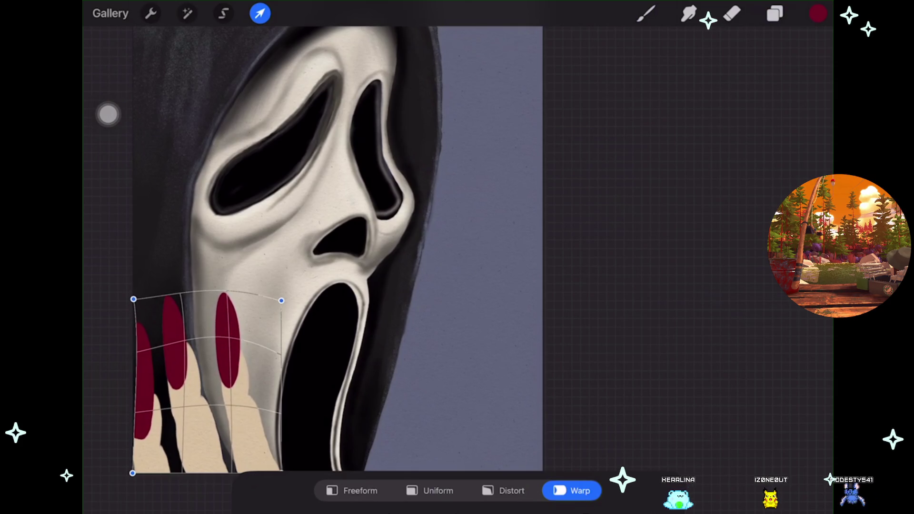
scroll(315, 248, up, 1)
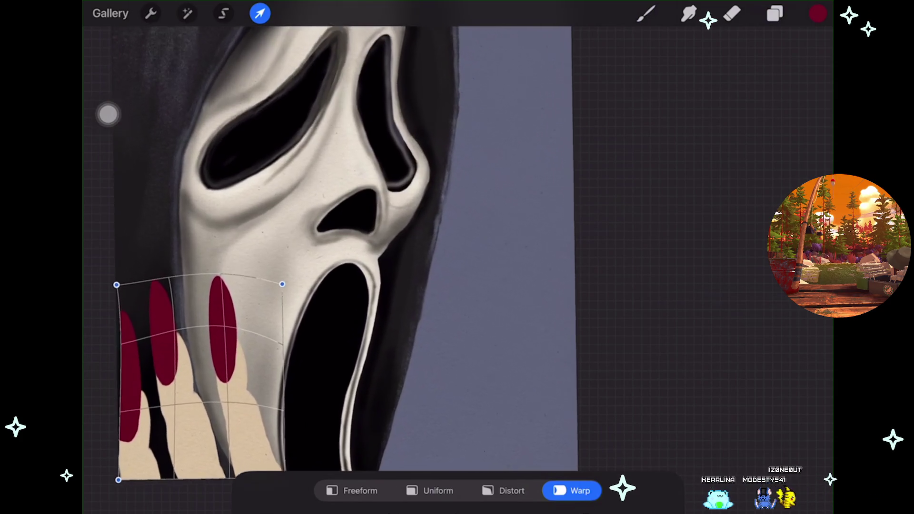
drag(256, 462, 259, 470)
drag(196, 381, 208, 391)
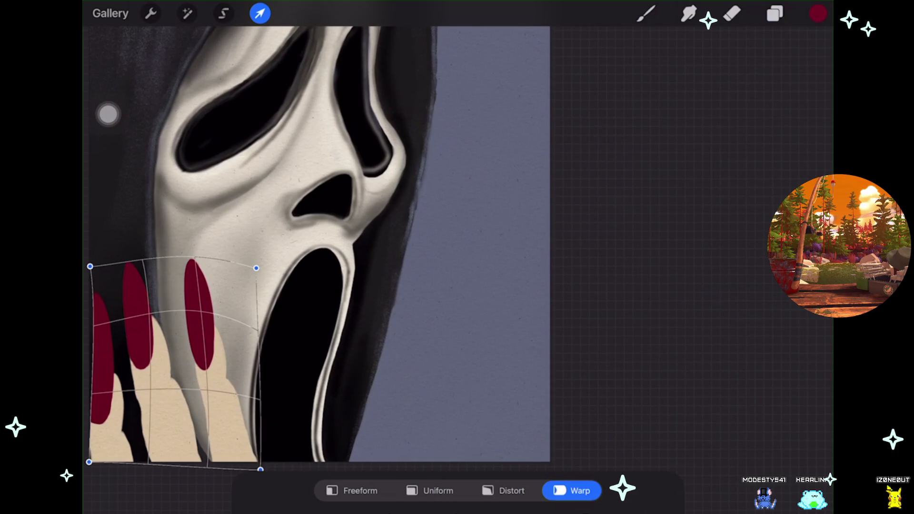
Refine the warp around the middle nail and lower fingers, then commit it.
mouse_move(314, 238)
mouse_down()
mouse_move(345, 235)
mouse_move(334, 242)
mouse_up()
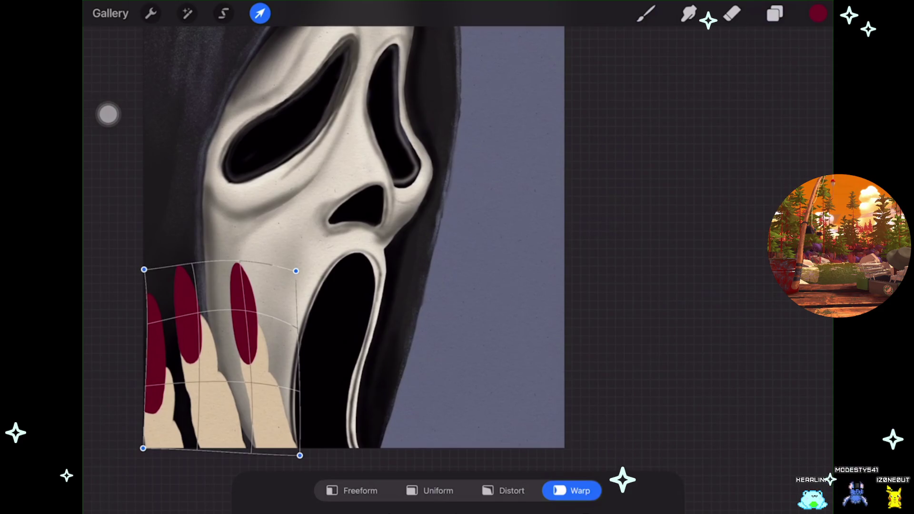
drag(200, 315, 203, 316)
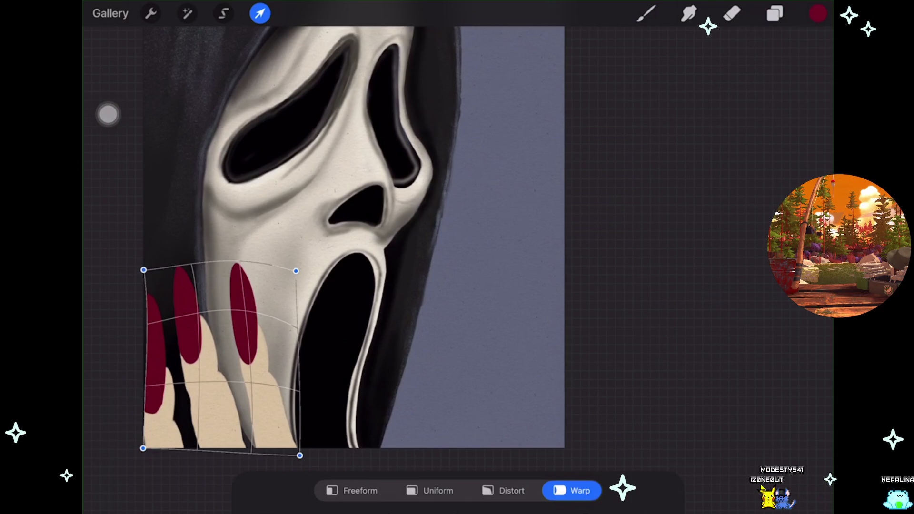
scroll(295, 429, up, 2)
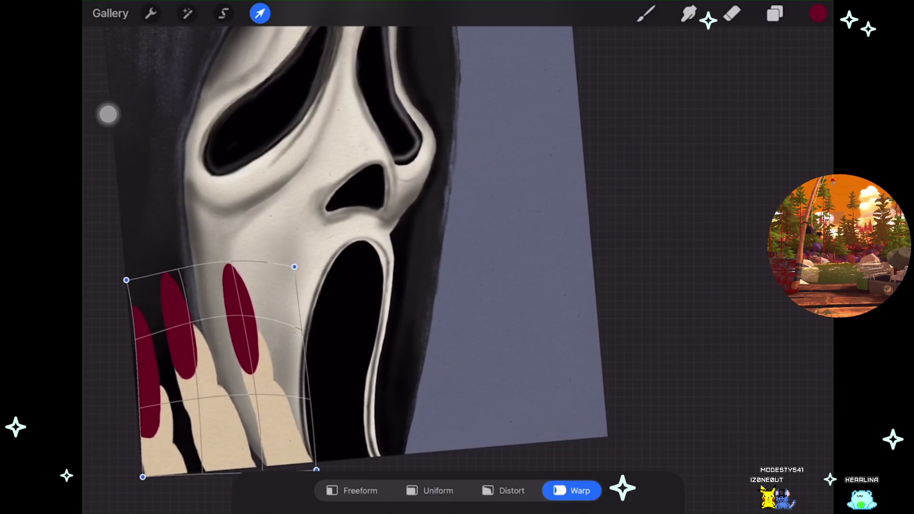
drag(301, 457, 300, 459)
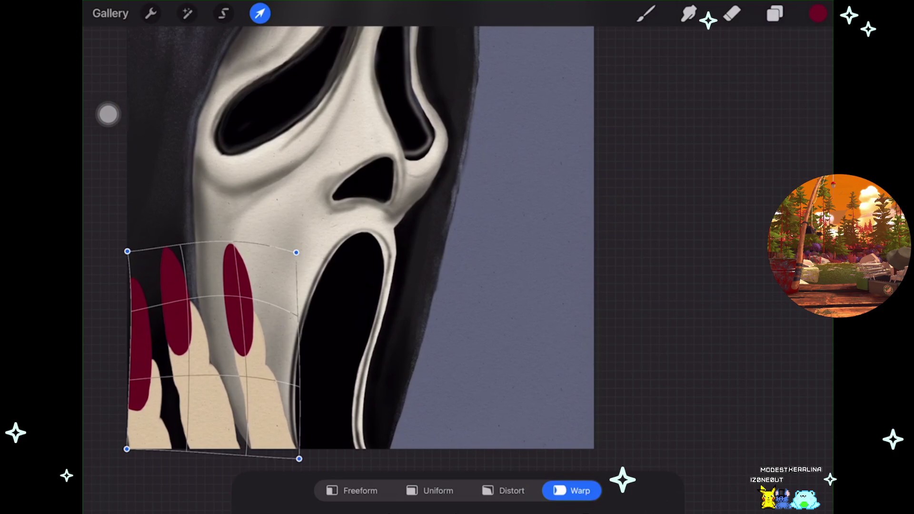
drag(190, 405, 194, 405)
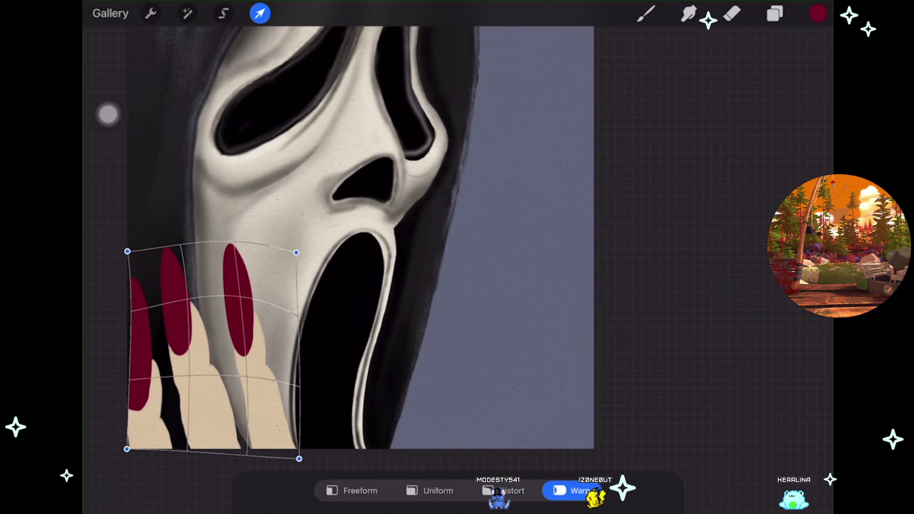
scroll(333, 238, left, 3)
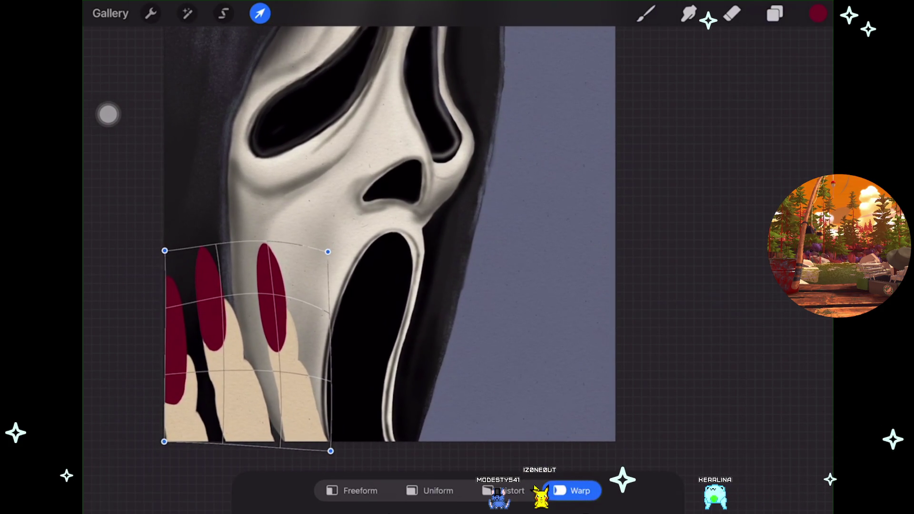
drag(164, 442, 171, 446)
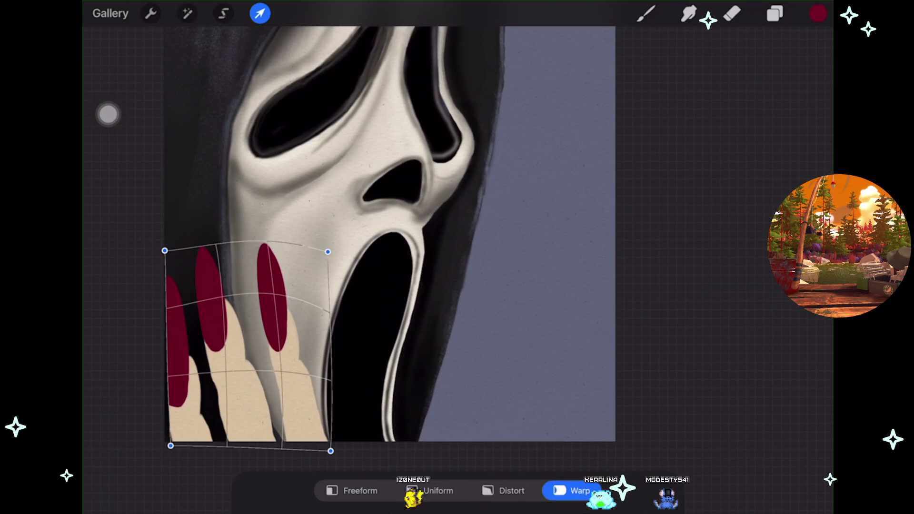
key(b)
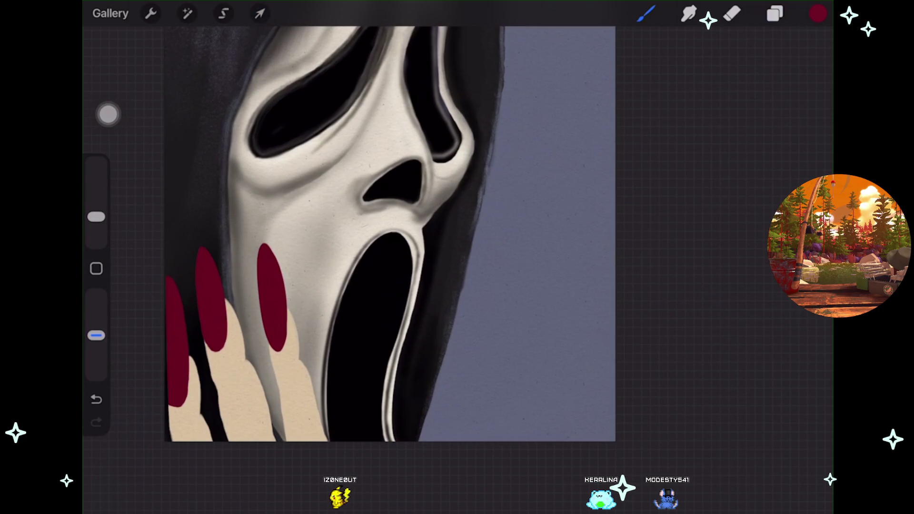
scroll(390, 233, up, 2)
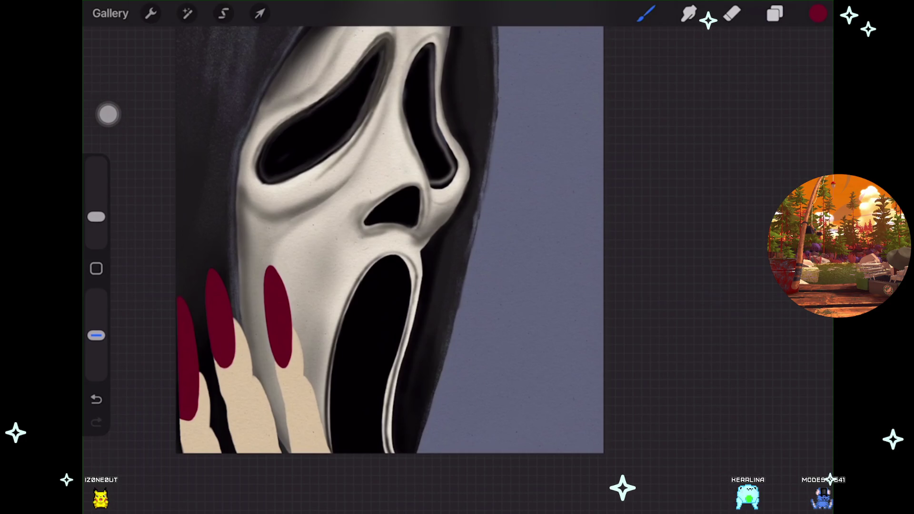
Undo six times to return the red nails to separate layers.
click(775, 13)
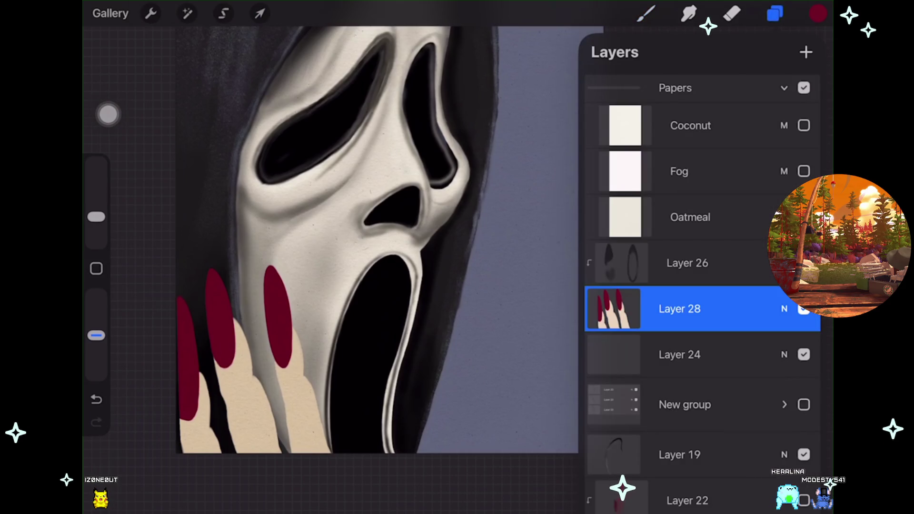
key(ctrl+z)
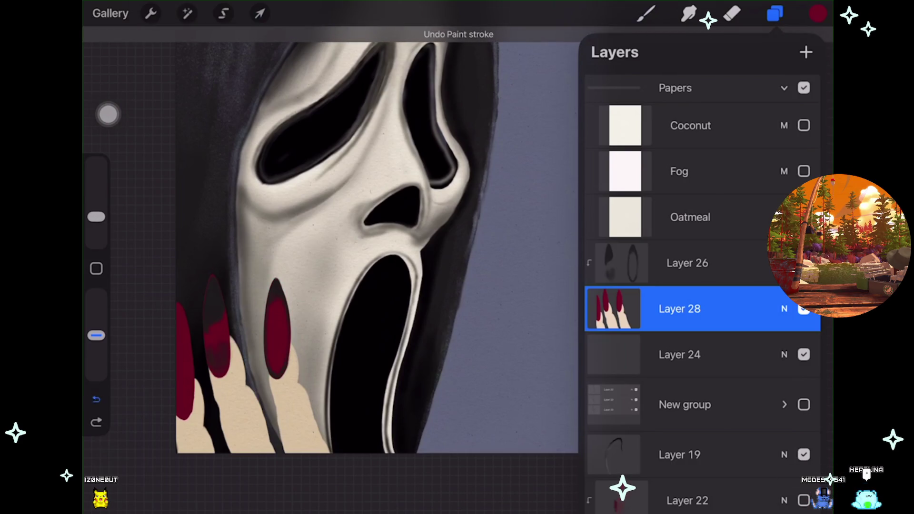
key(ctrl+z)
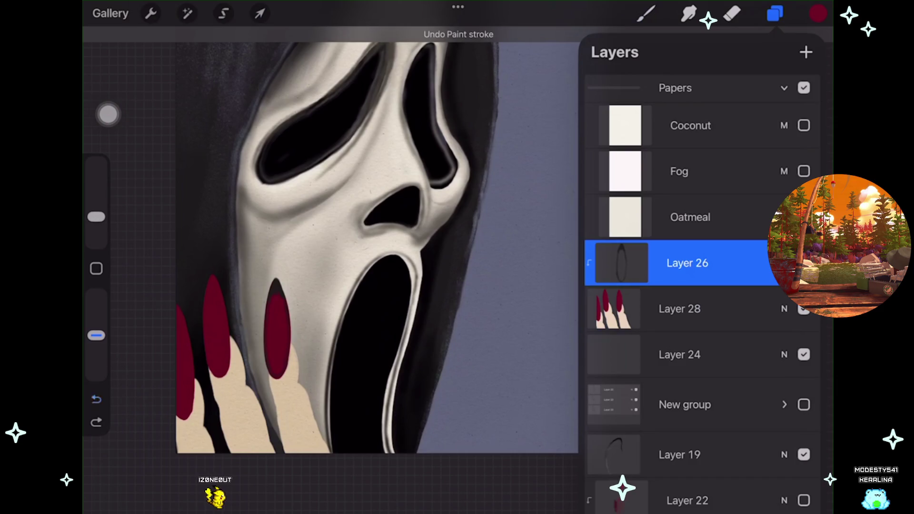
key(ctrl+z)
key(ctrl+z)
key(ctrl+z)
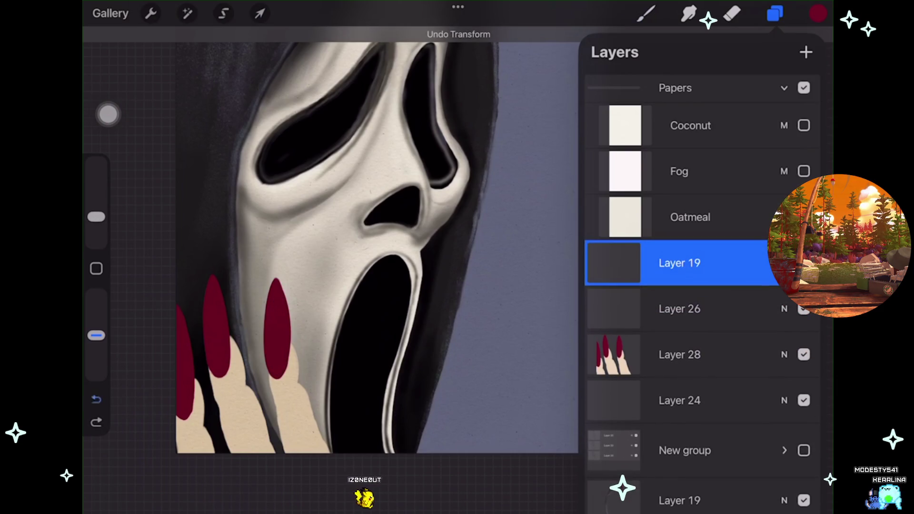
key(ctrl+z)
key(ctrl+z)
key(ctrl+z)
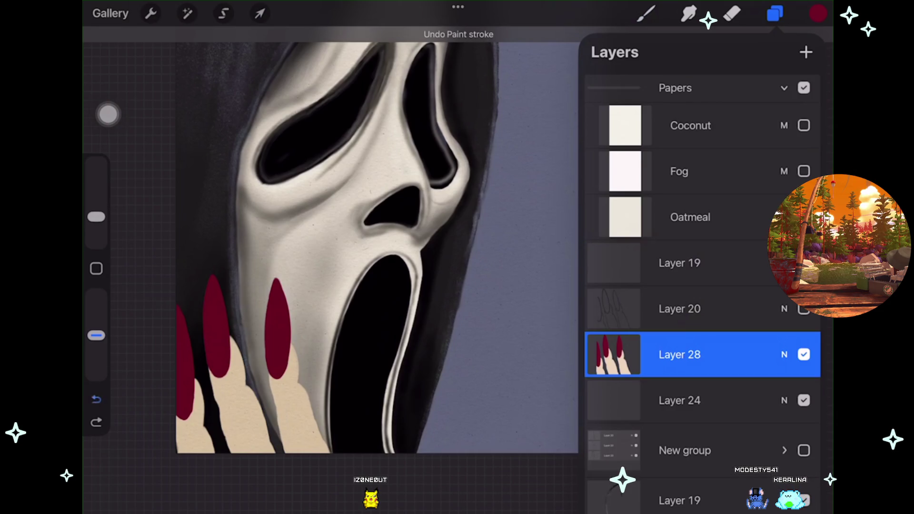
key(ctrl+z)
key(ctrl+z)
key(ctrl+z)
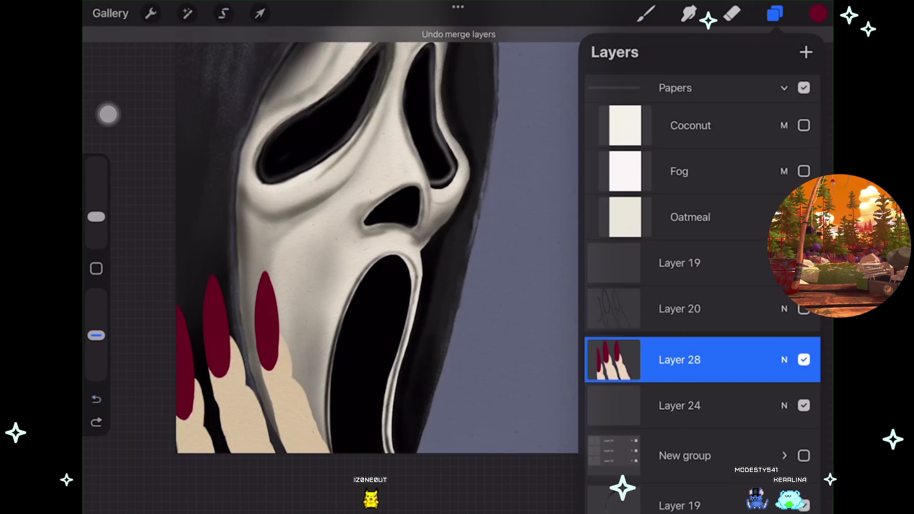
key(ctrl+z)
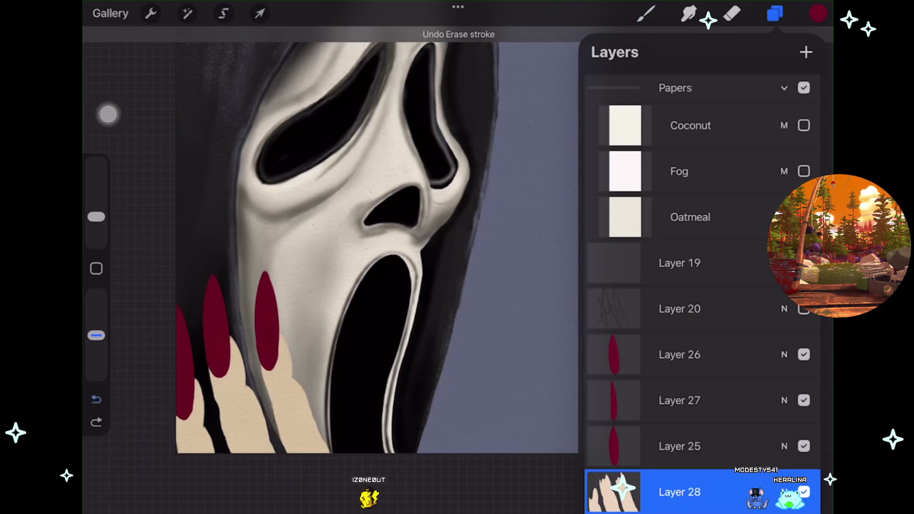
Restore the erase stroke and hide the nails on Layers 26 and 27.
key(ctrl+shift+z)
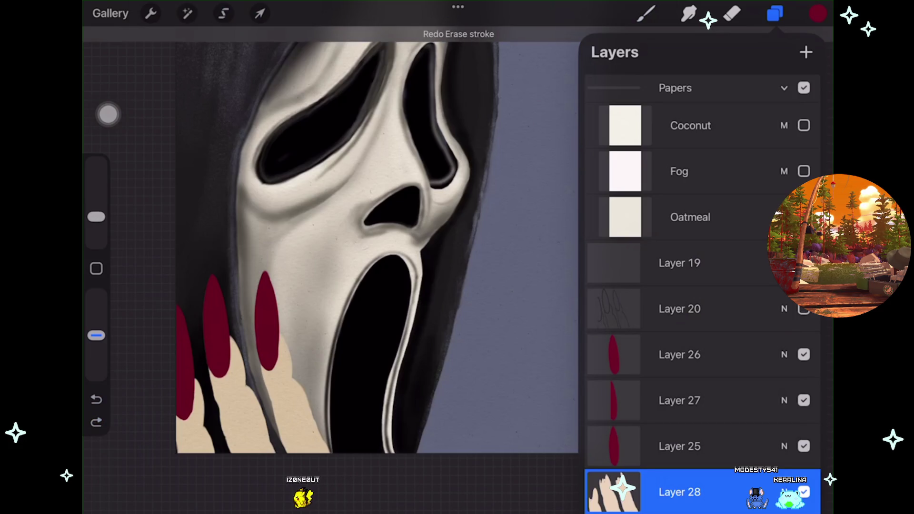
click(804, 355)
click(804, 401)
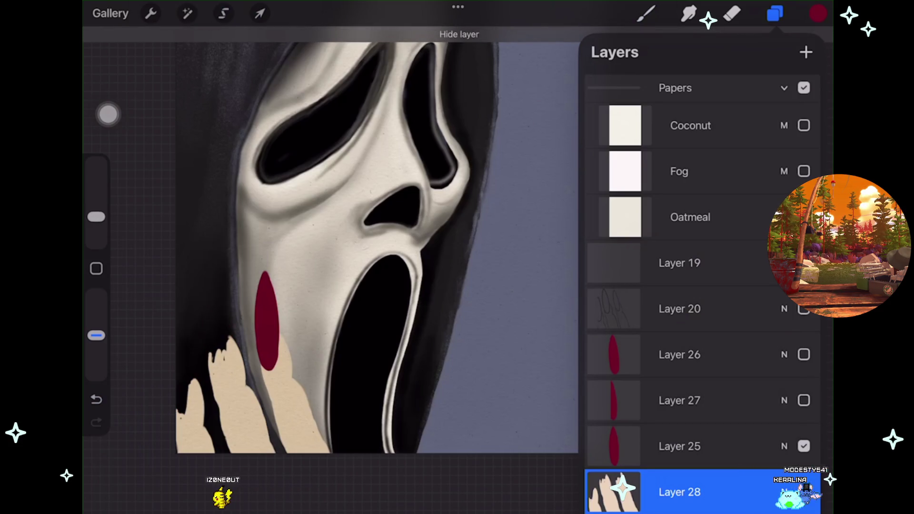
Hide the last red nail on Layer 25 and pick the beige skin tone from colour history.
click(804, 446)
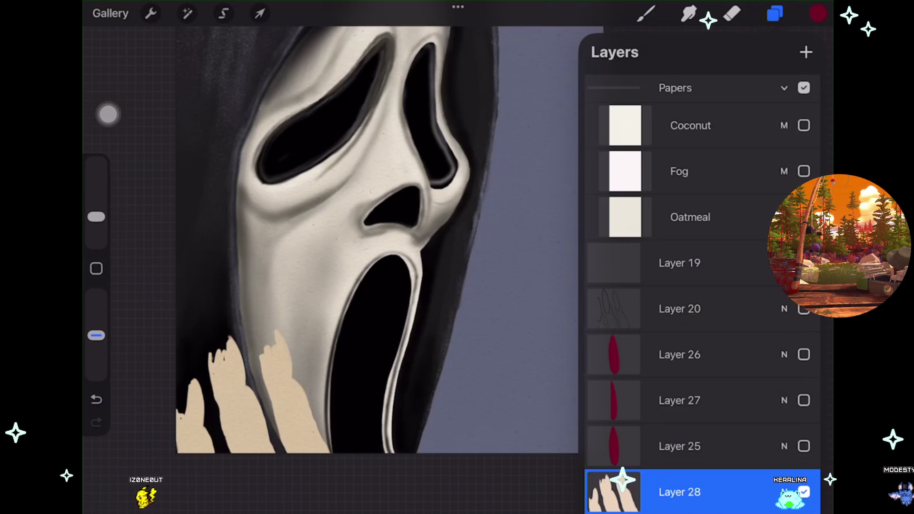
scroll(367, 231, up, 2)
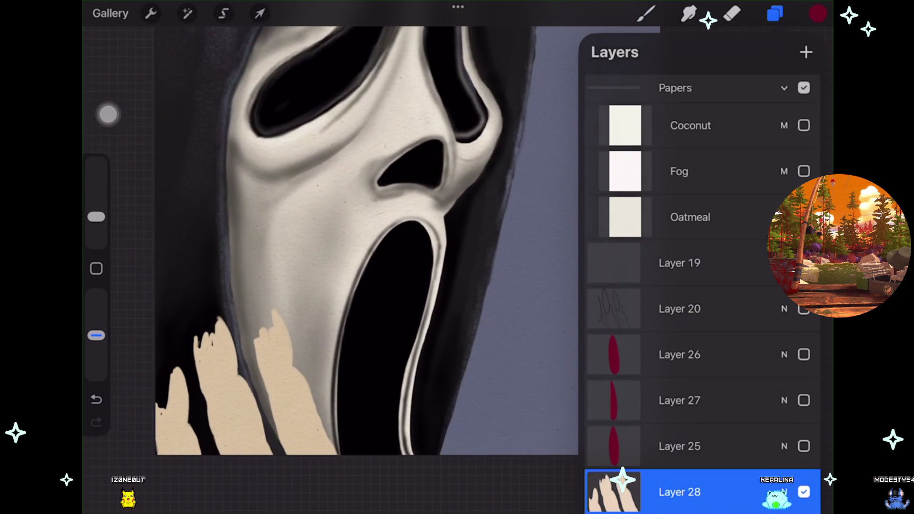
click(646, 13)
click(818, 13)
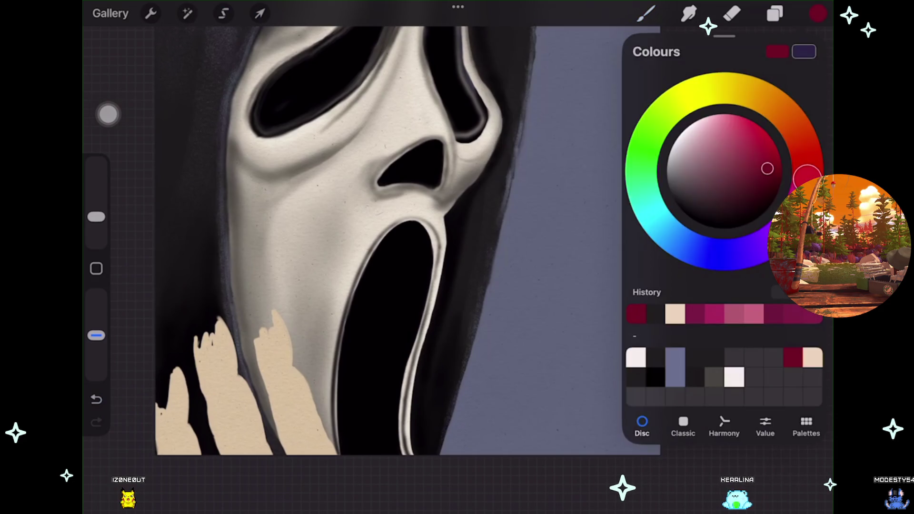
click(676, 314)
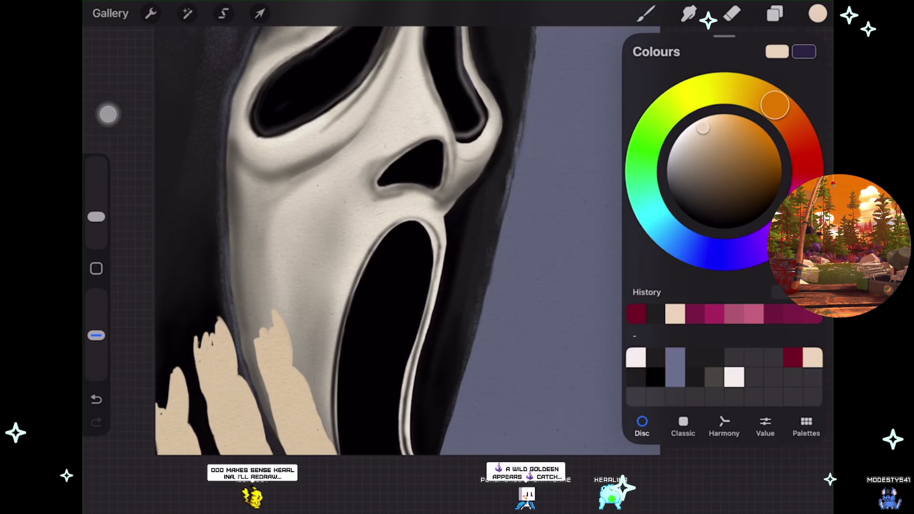
scroll(357, 239, up, 2)
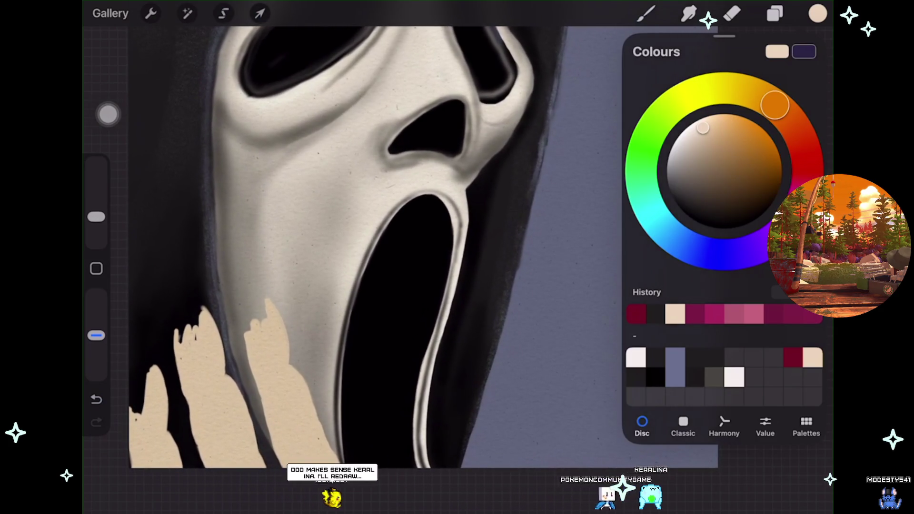
Make the Layer 20 hand sketch visible and undo the last paint stroke.
key(l)
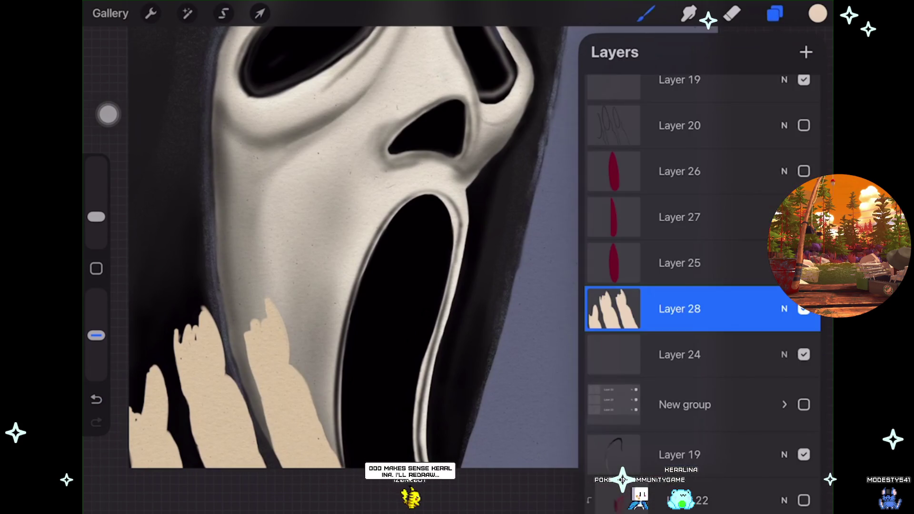
click(804, 125)
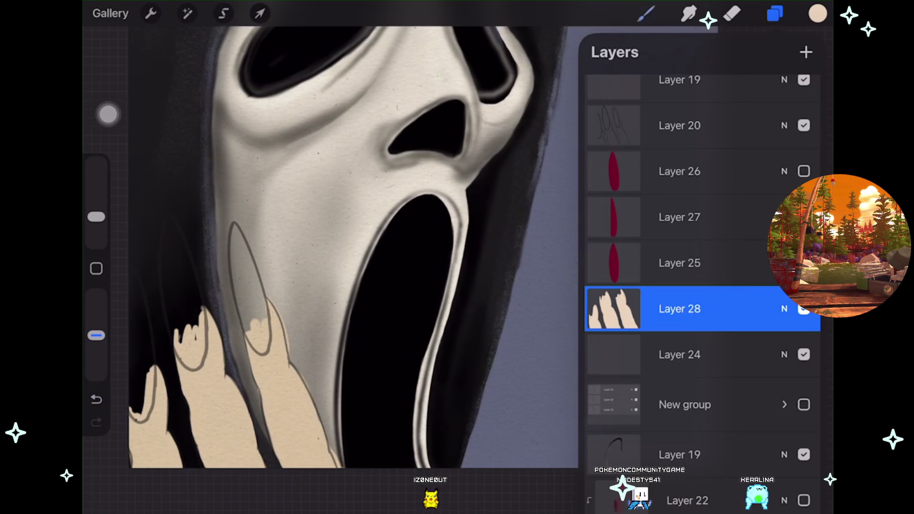
click(646, 13)
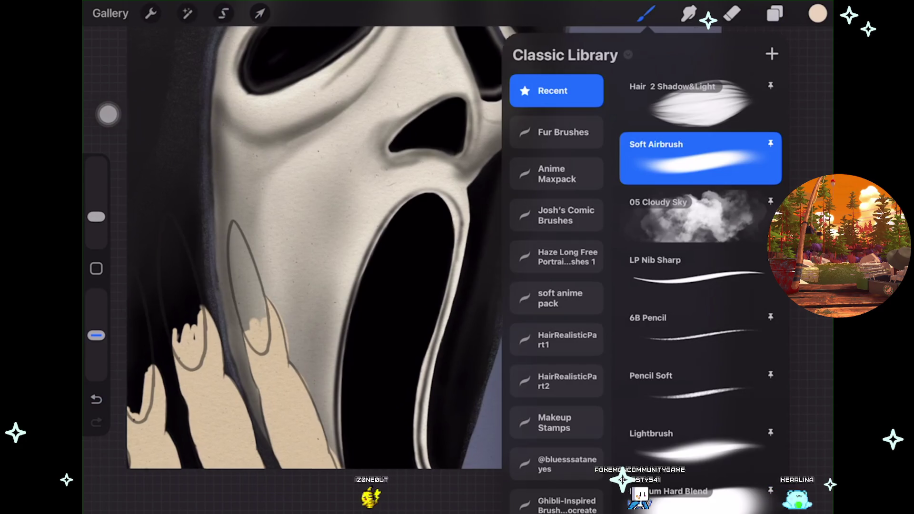
scroll(300, 248, up, 2)
key(Escape)
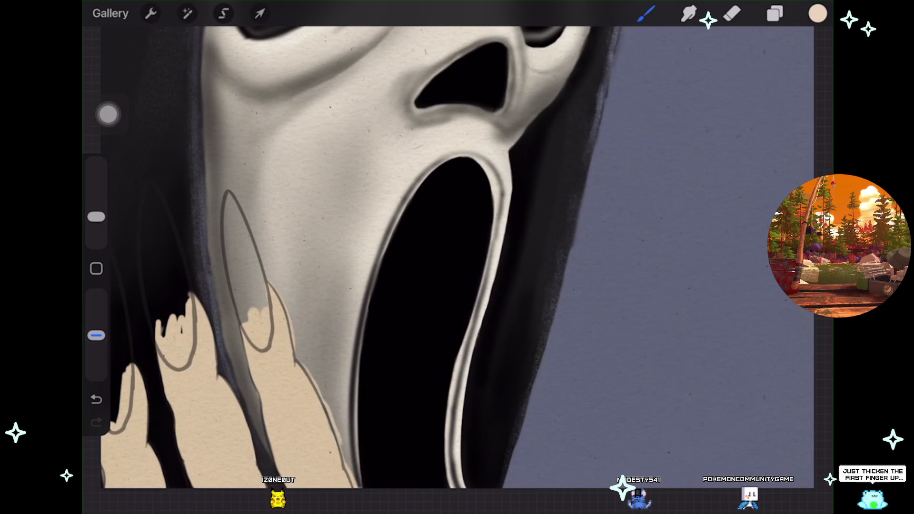
key(ctrl+z)
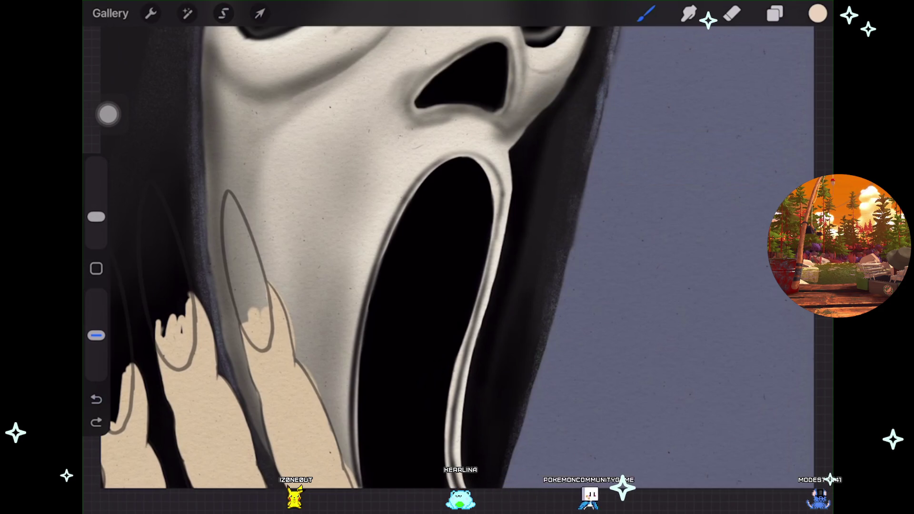
Select the Layer 20 sketch in the layer list.
click(775, 13)
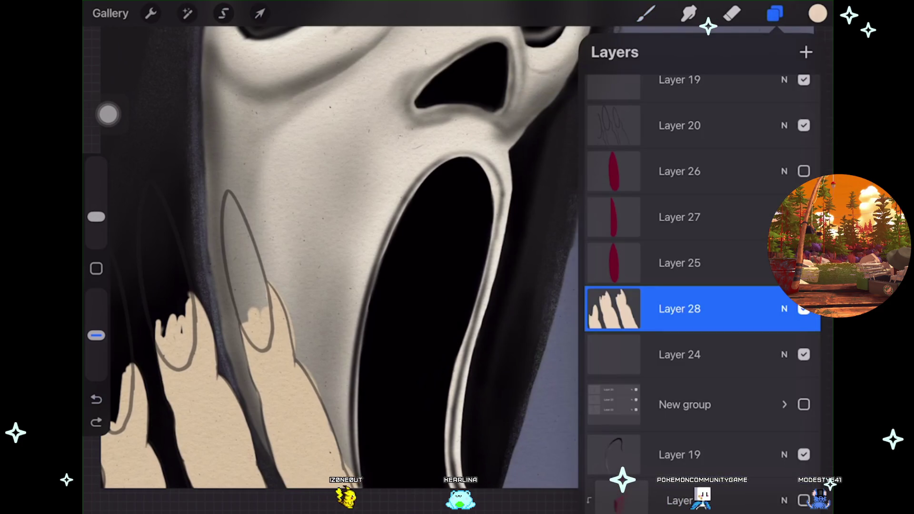
scroll(343, 267, up, 2)
click(679, 125)
Warp the Layer 20 sketch, bending its top-right corner up and right, and open its blend modes.
click(260, 13)
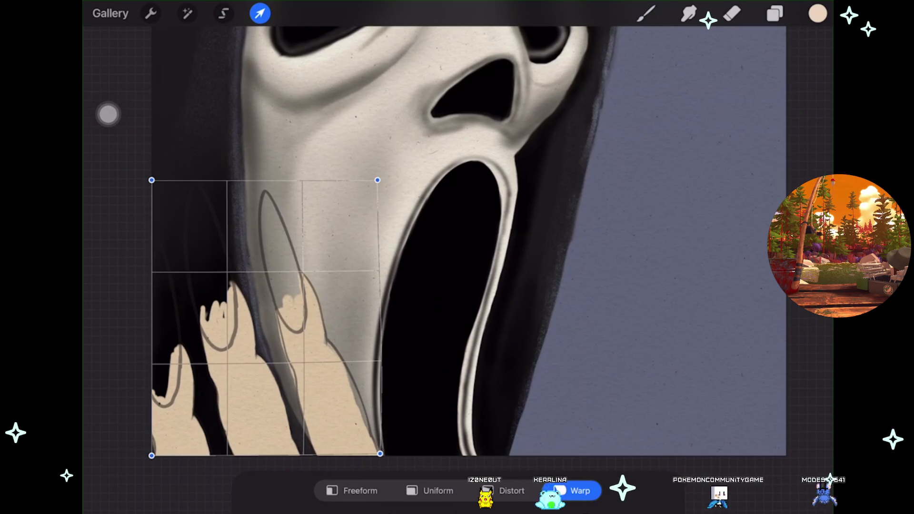
drag(377, 180, 387, 168)
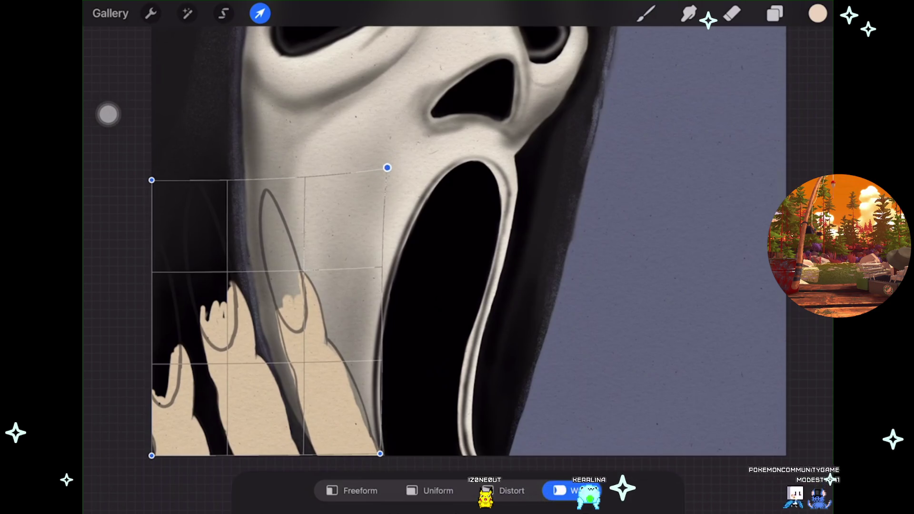
drag(380, 454, 382, 453)
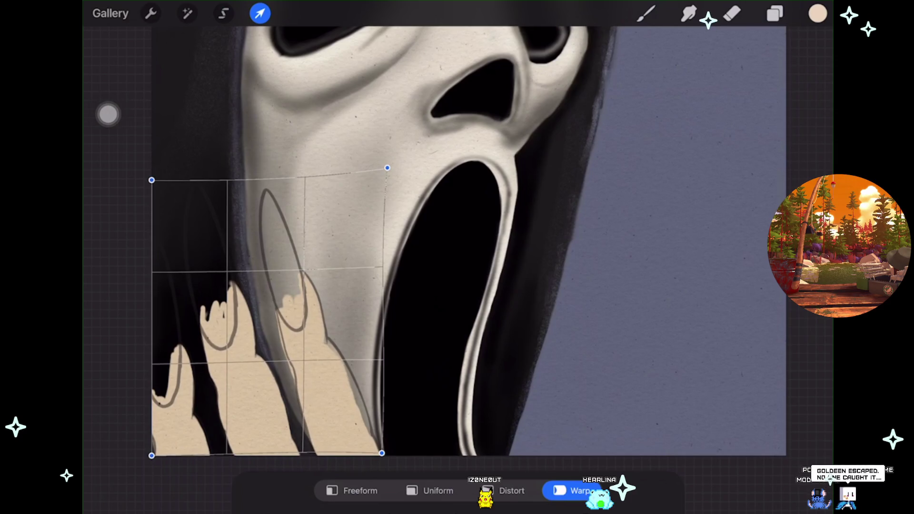
scroll(464, 241, down, 1)
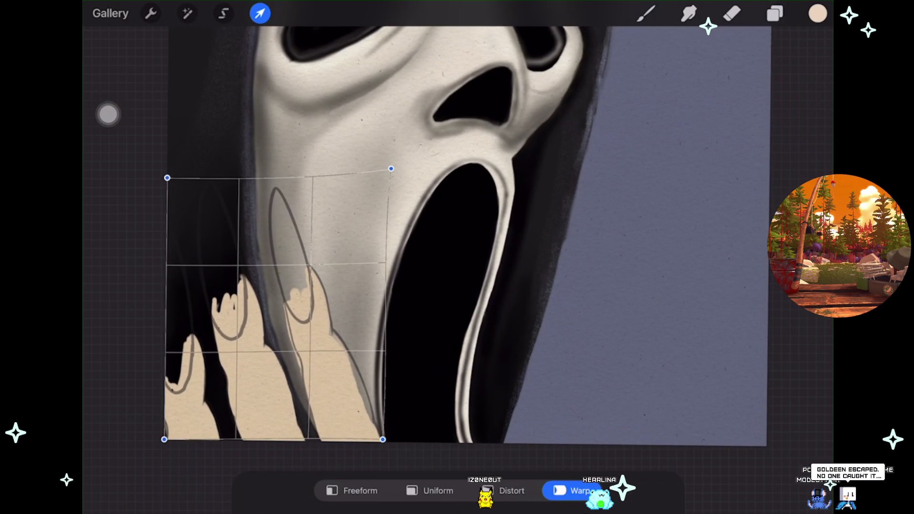
scroll(464, 241, up, 2)
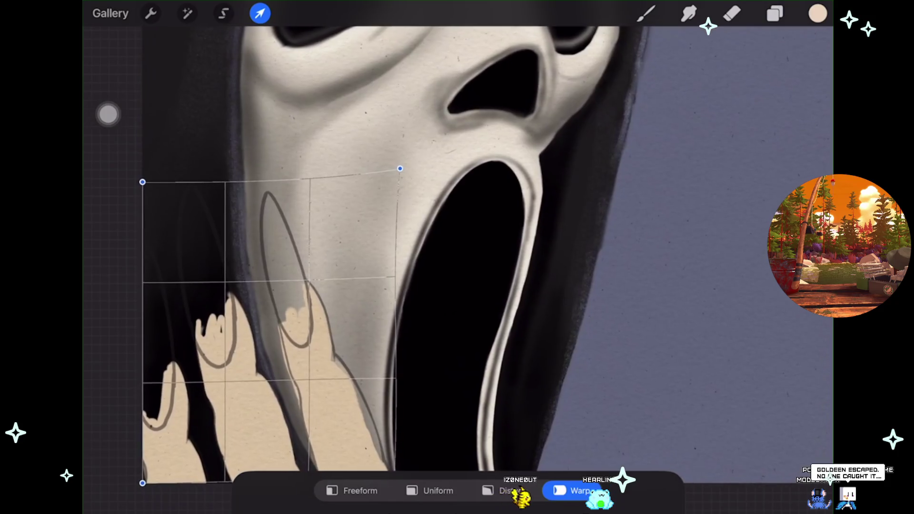
click(775, 13)
click(784, 309)
scroll(702, 381, down, 5)
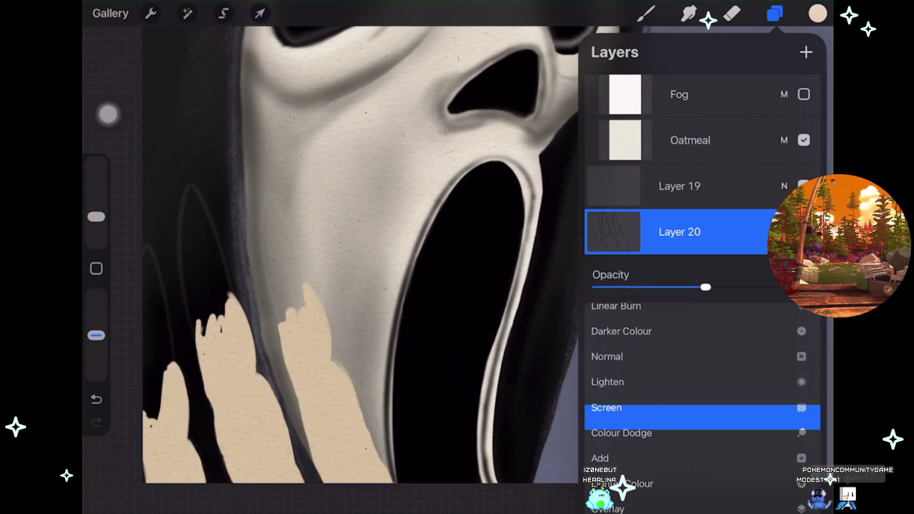
Duplicate Layer 20, then undo an accidental merge with Layer 19.
scroll(702, 381, down, 1)
scroll(702, 381, up, 2)
scroll(702, 381, down, 2)
scroll(702, 381, down, 1)
scroll(703, 381, down, 2)
scroll(702, 381, up, 1)
scroll(703, 381, down, 1)
scroll(703, 381, down, 1)
scroll(702, 381, down, 1)
scroll(702, 381, down, 4)
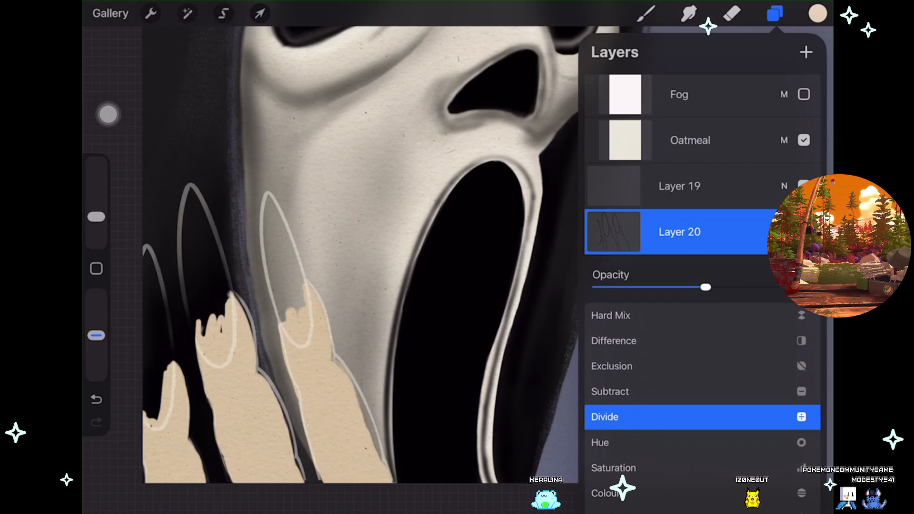
click(804, 232)
drag(715, 232, 619, 232)
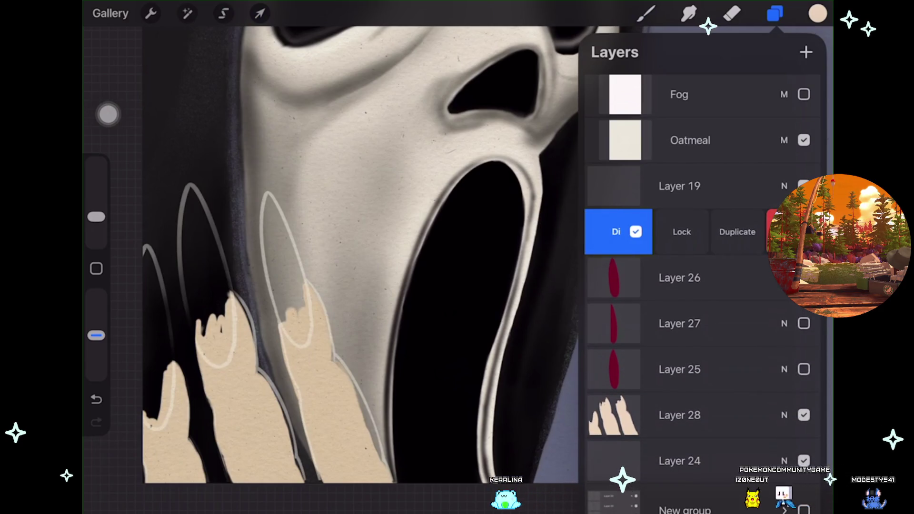
click(735, 230)
drag(682, 186, 681, 258)
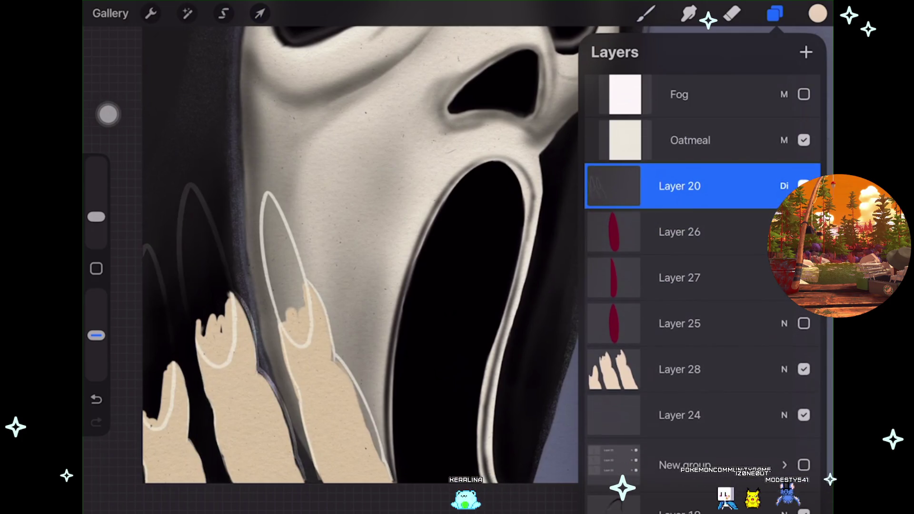
key(ctrl+z)
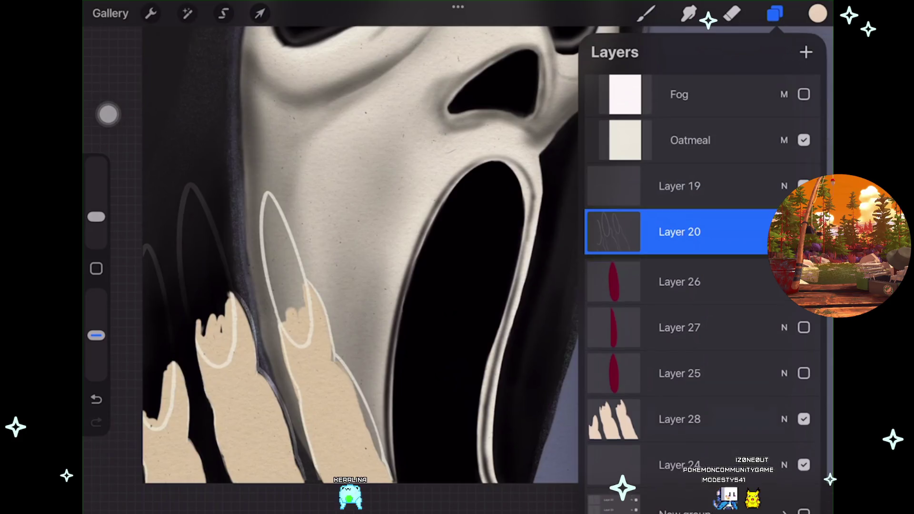
Set Layer 20's blend mode to Luminosity so the grey nail outlines show clearly.
click(784, 232)
scroll(703, 405, down, 2)
click(614, 406)
click(615, 418)
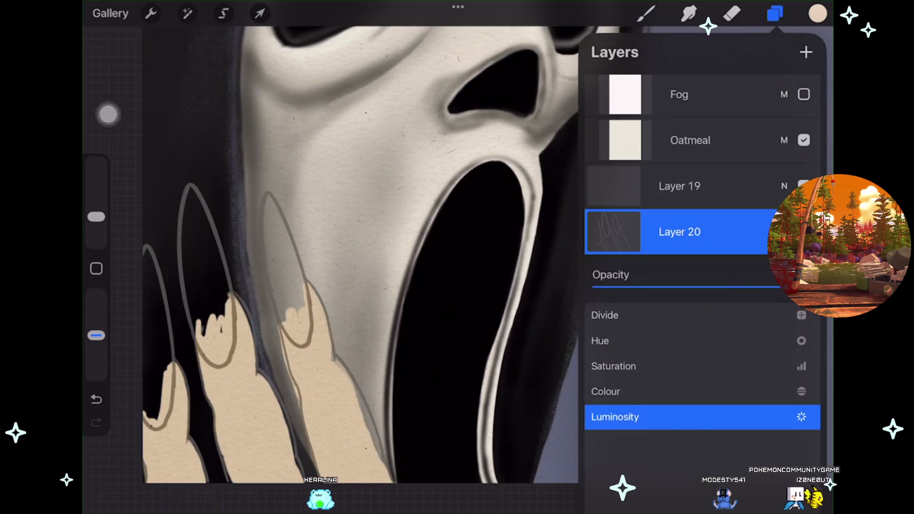
click(784, 232)
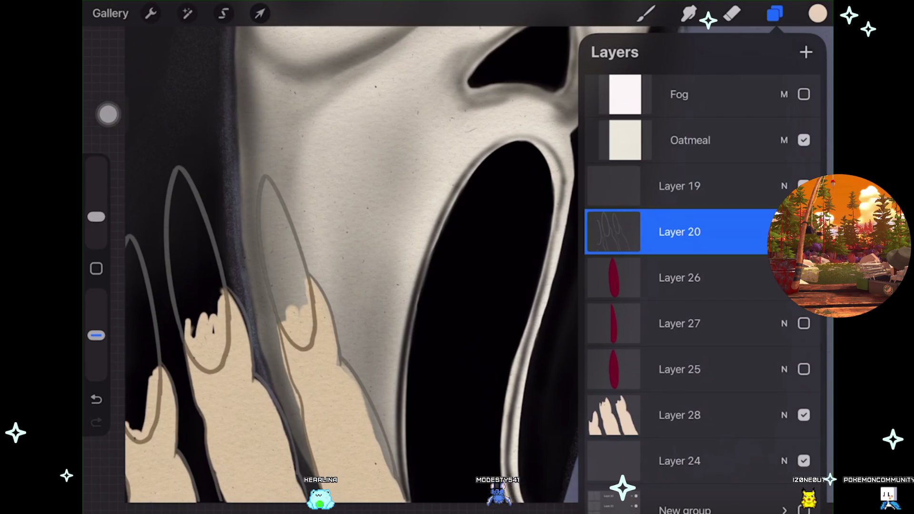
Switch to the Selection tool to prepare a freehand selection.
scroll(353, 262, down, 1)
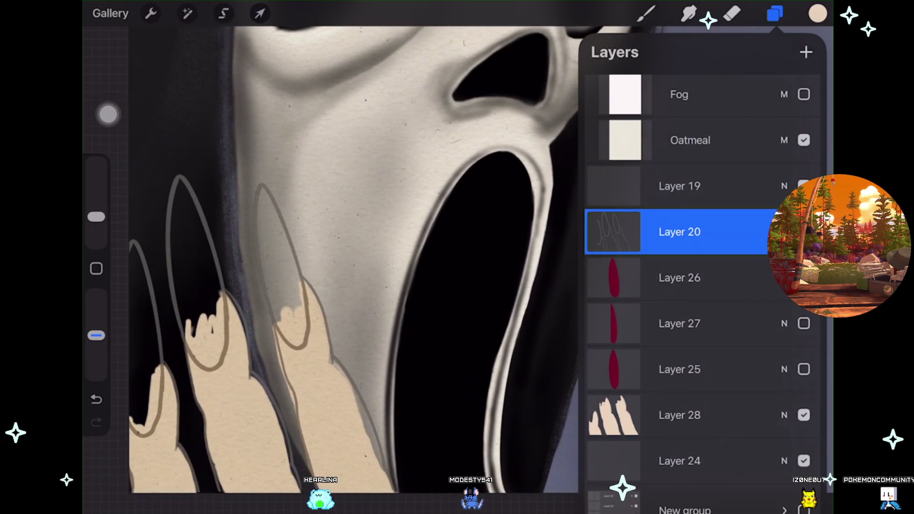
key(s)
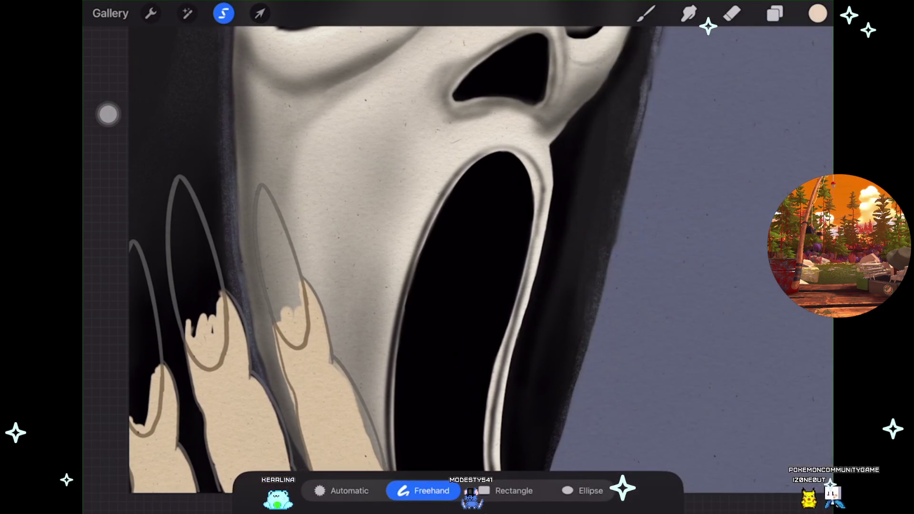
key(l)
scroll(353, 262, up, 1)
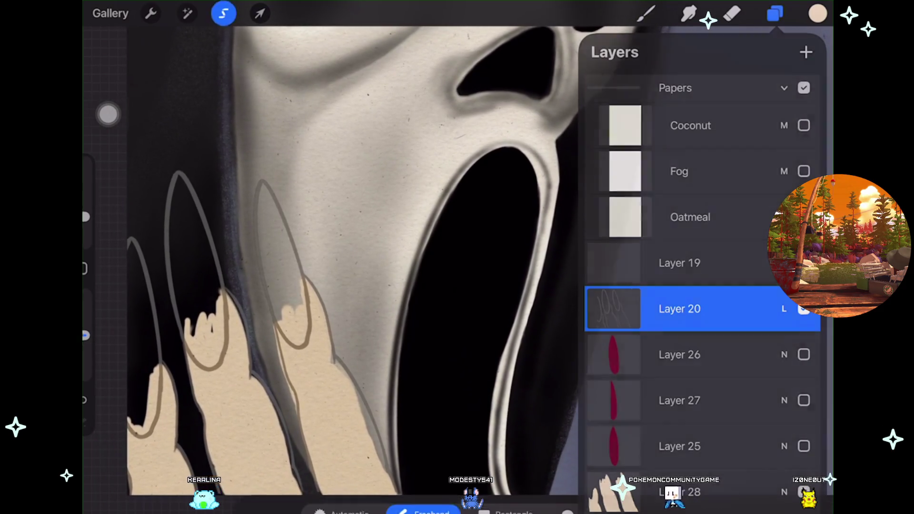
Draw a freehand selection around the sketched middle finger.
key(s)
key(l)
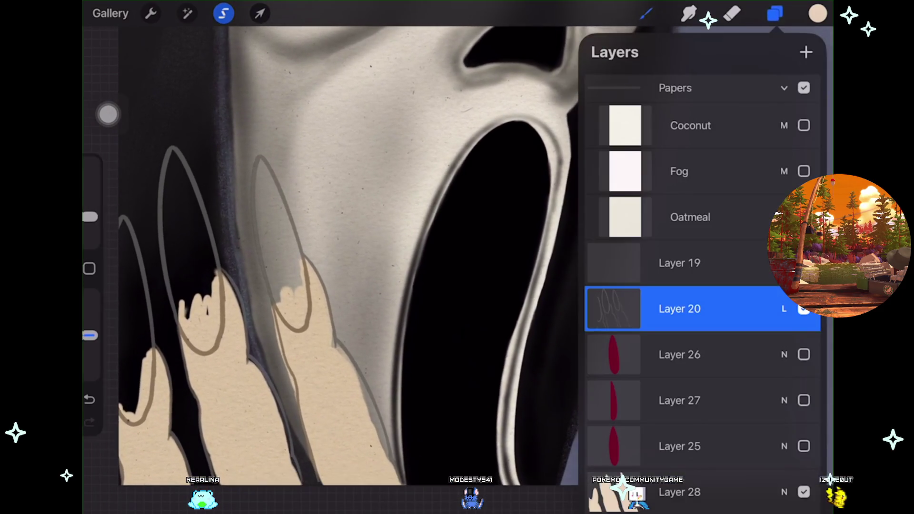
key(l)
click(250, 146)
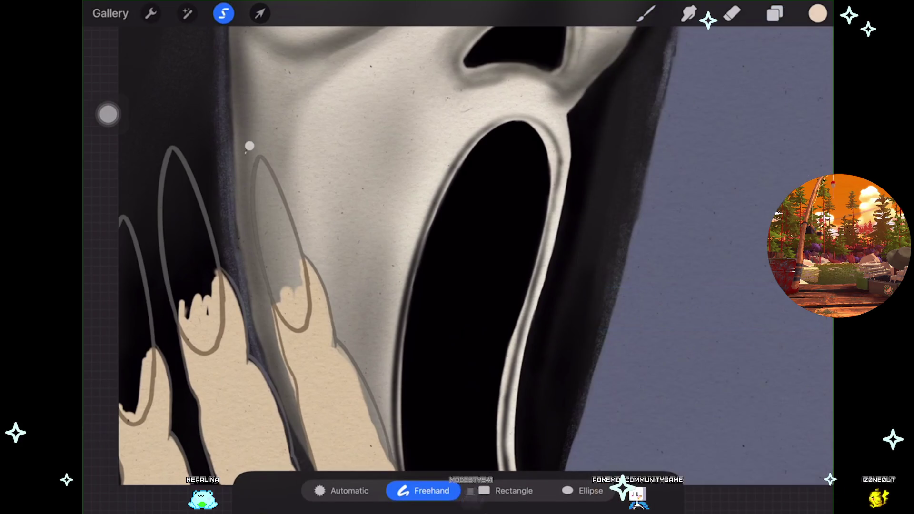
drag(270, 346, 307, 459)
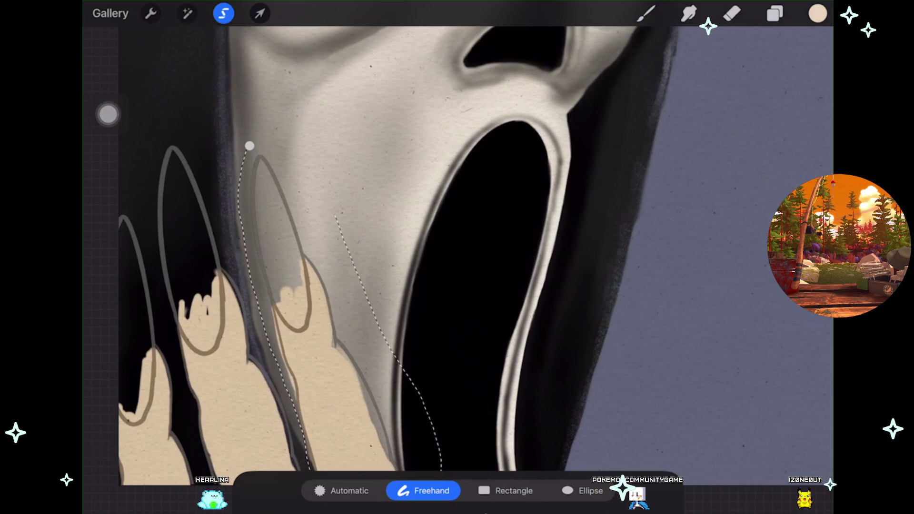
drag(441, 469, 252, 148)
Warp the selected finger so its top bends toward the mask's edge, and apply it.
click(261, 13)
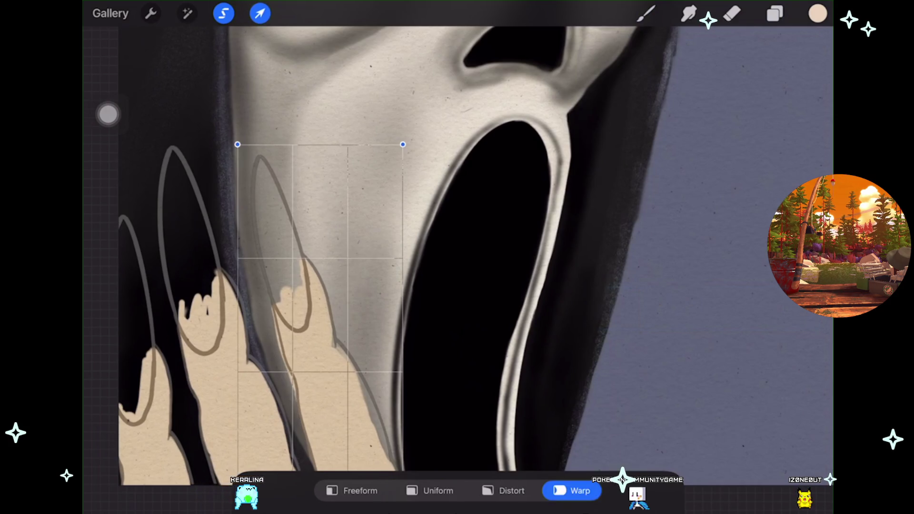
scroll(477, 238, down, 3)
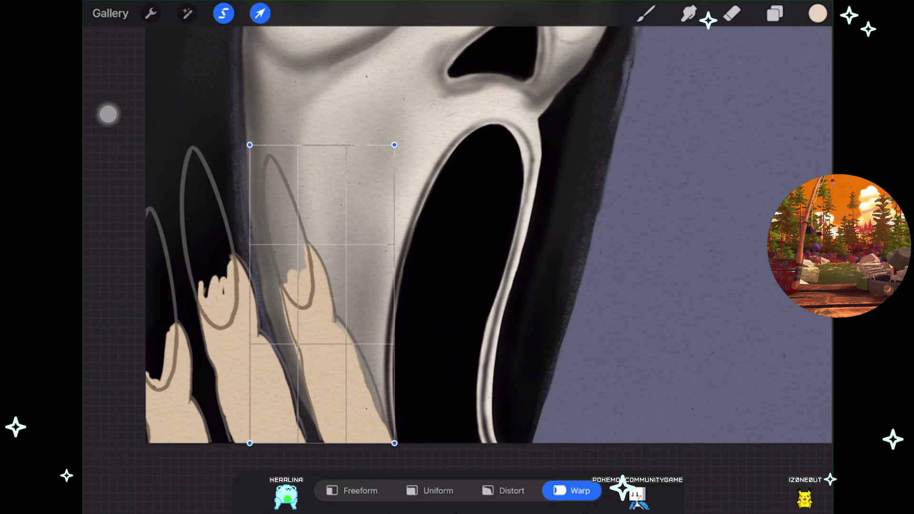
drag(296, 219, 312, 214)
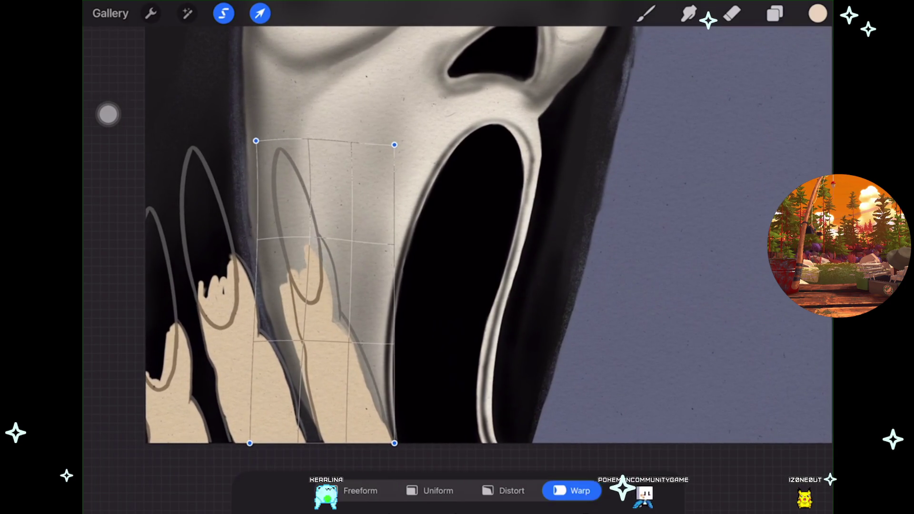
drag(394, 443, 401, 461)
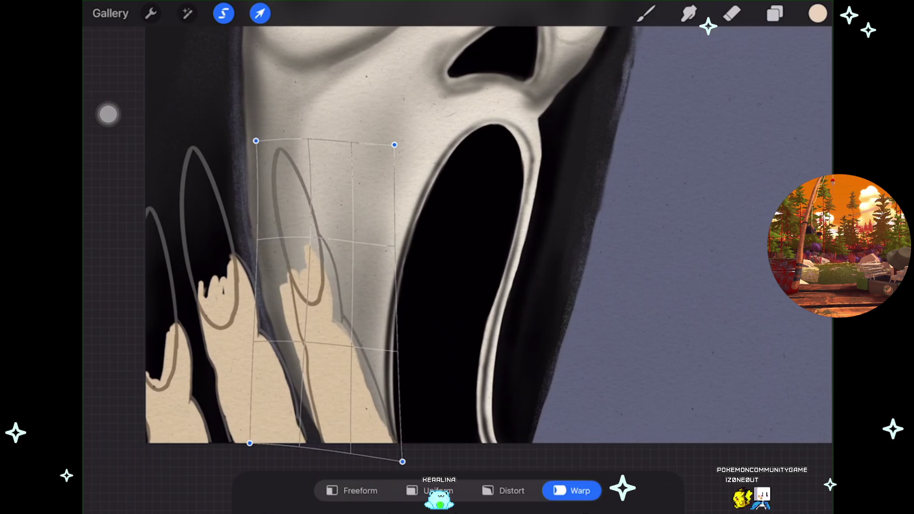
drag(255, 140, 257, 139)
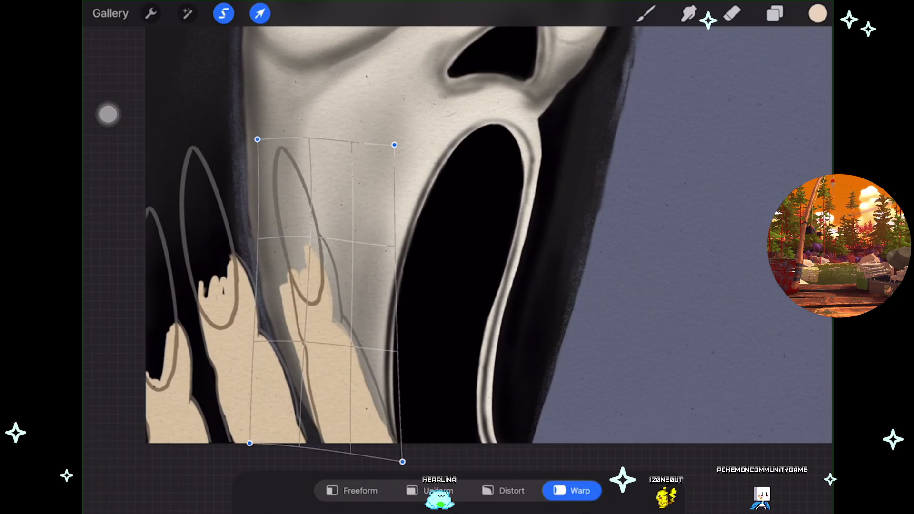
drag(402, 461, 401, 464)
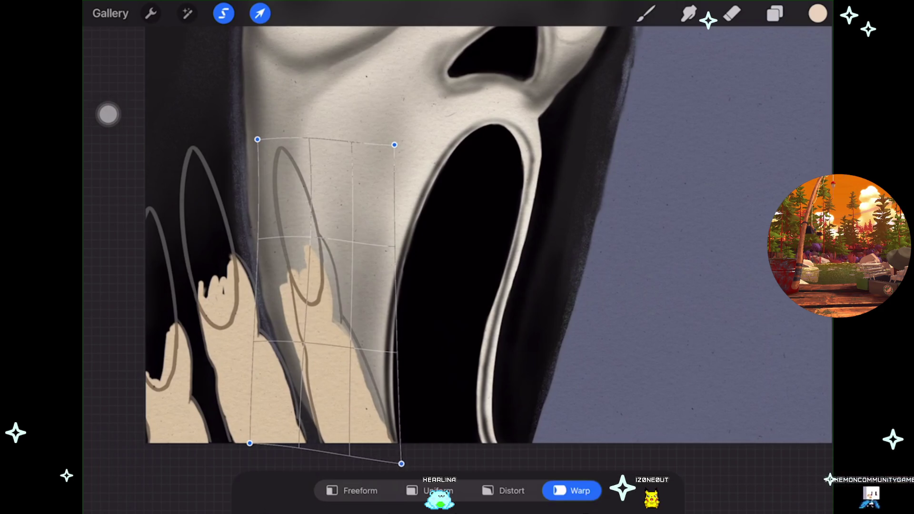
click(646, 14)
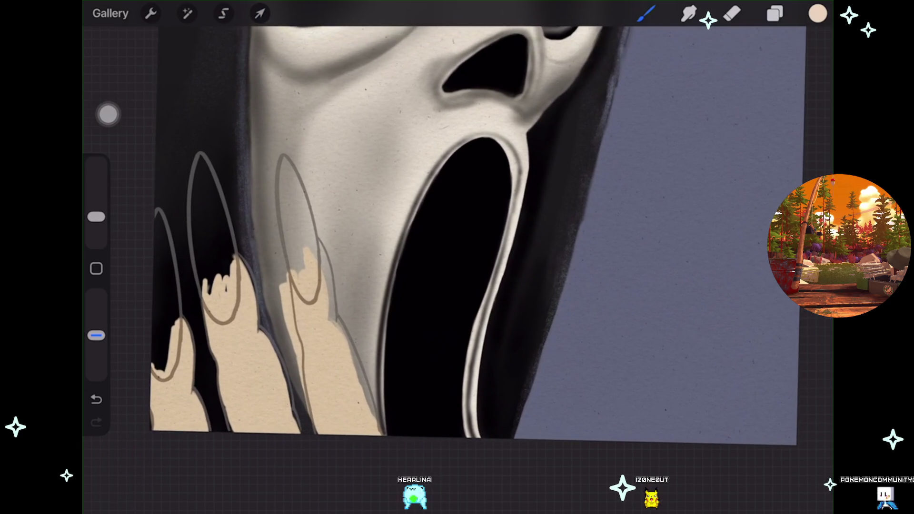
click(776, 13)
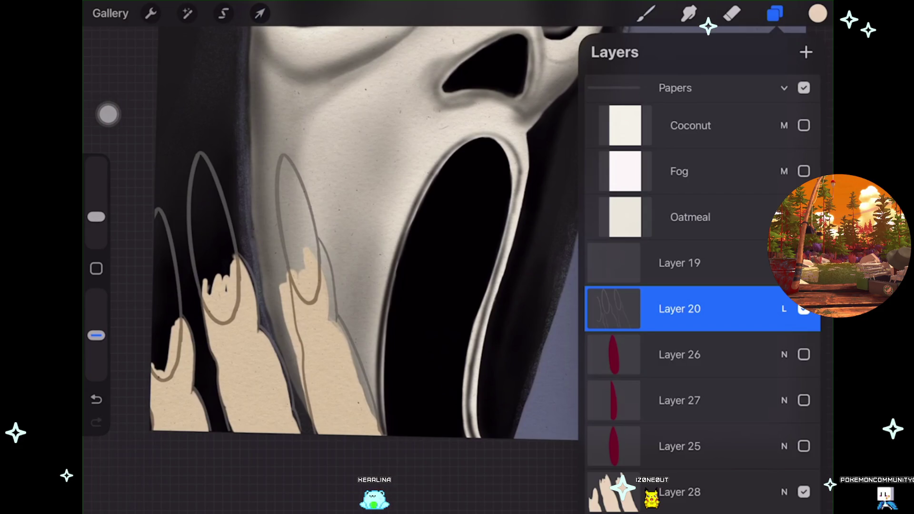
Add a new empty Layer 29 above the sketch.
click(807, 52)
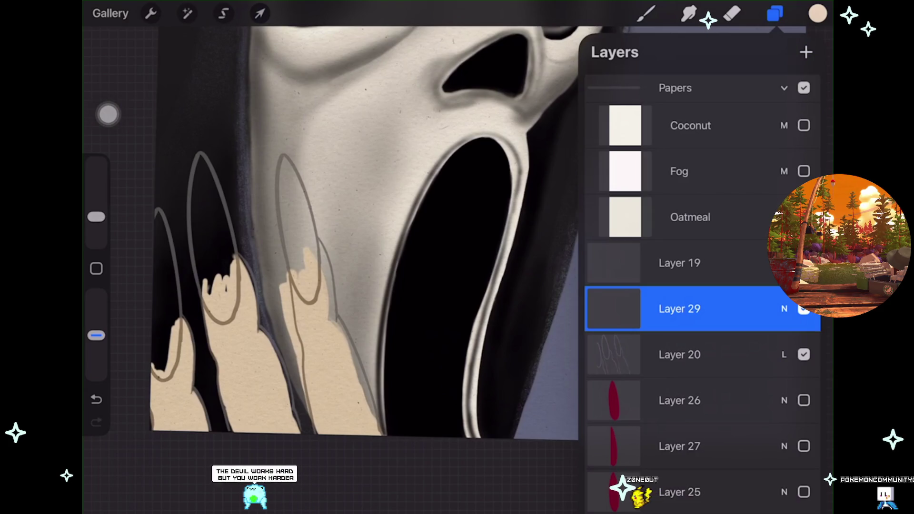
scroll(358, 238, up, 2)
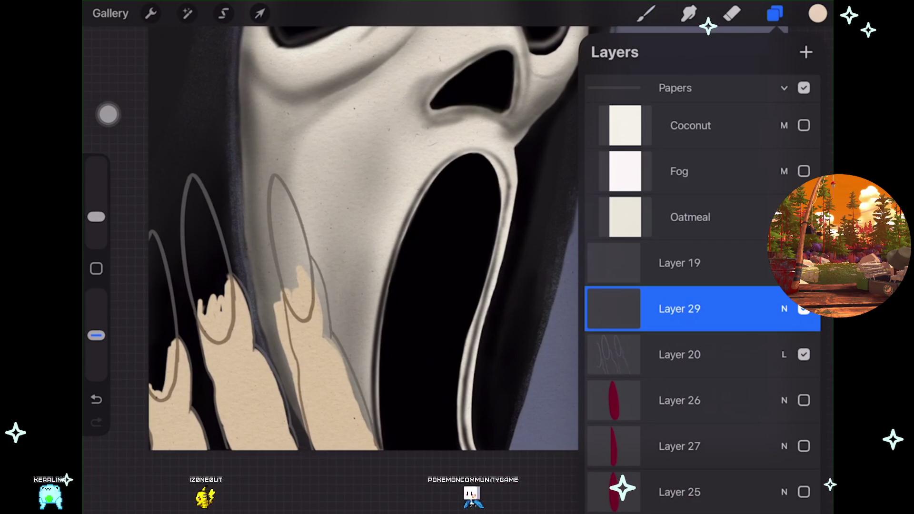
scroll(362, 239, up, 2)
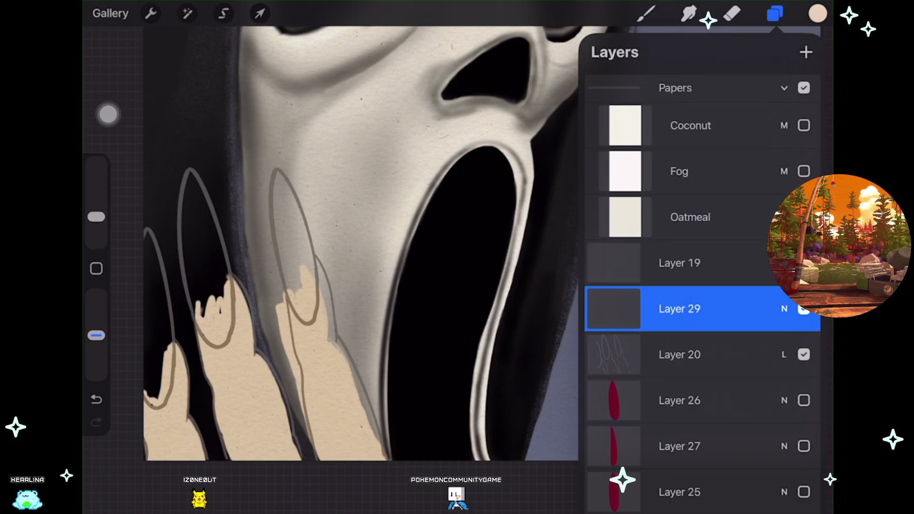
Duplicate the Layer 20 sketch and hide the original copy.
drag(762, 355, 643, 355)
click(737, 352)
click(804, 401)
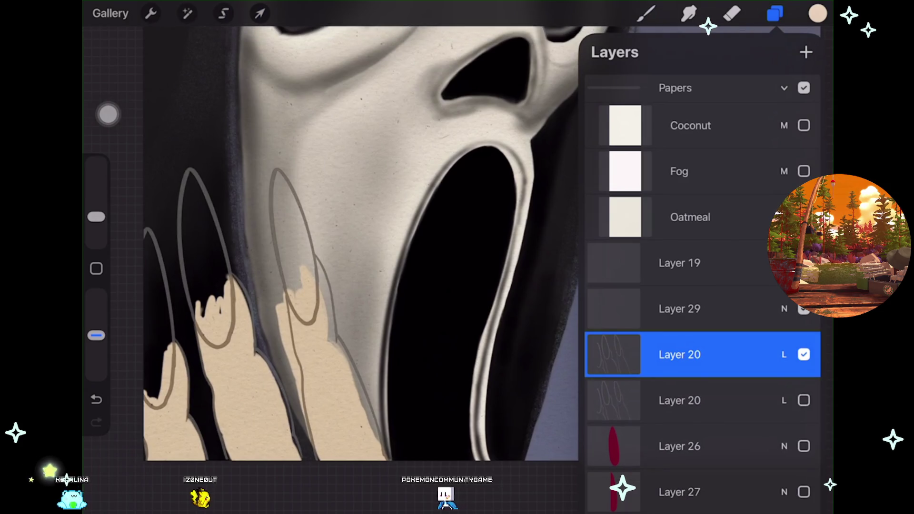
click(732, 13)
Undo the stray stroke, set the eraser to 5%, and erase the two left finger outlines.
key(ctrl+z)
drag(96, 233, 96, 224)
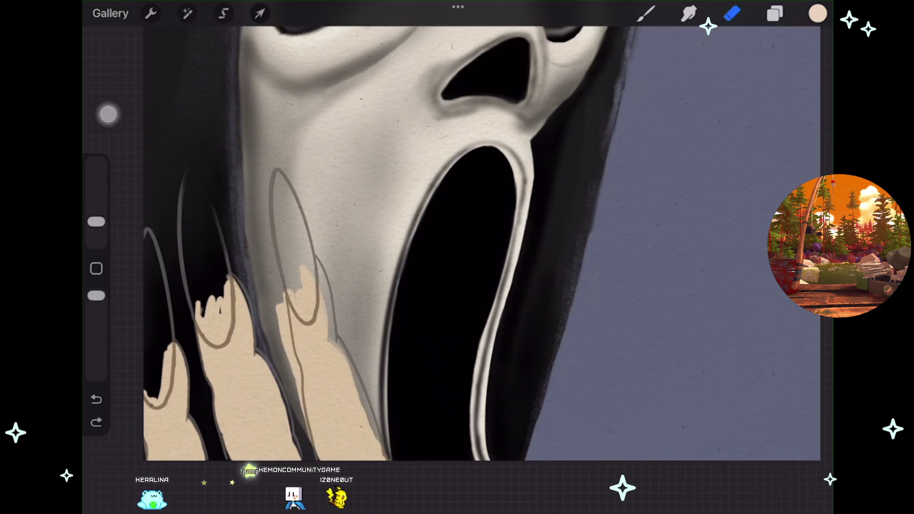
drag(233, 281, 202, 343)
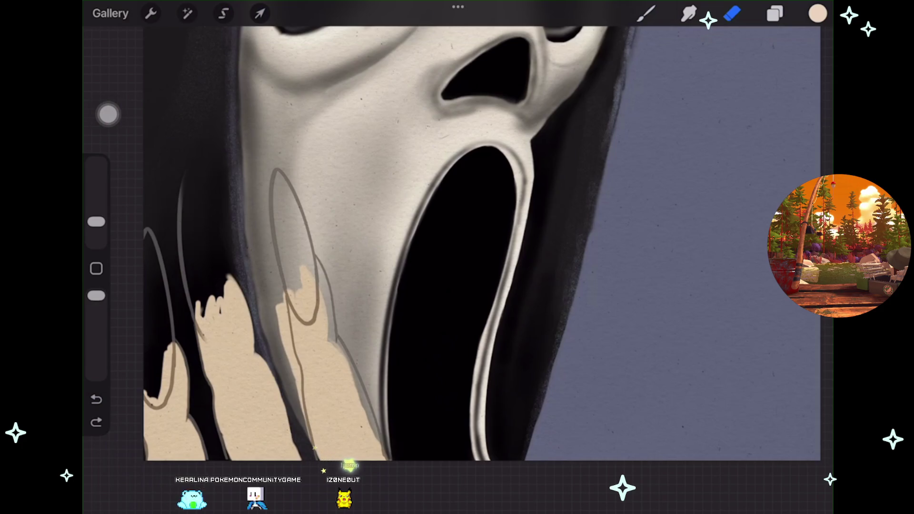
drag(147, 232, 172, 362)
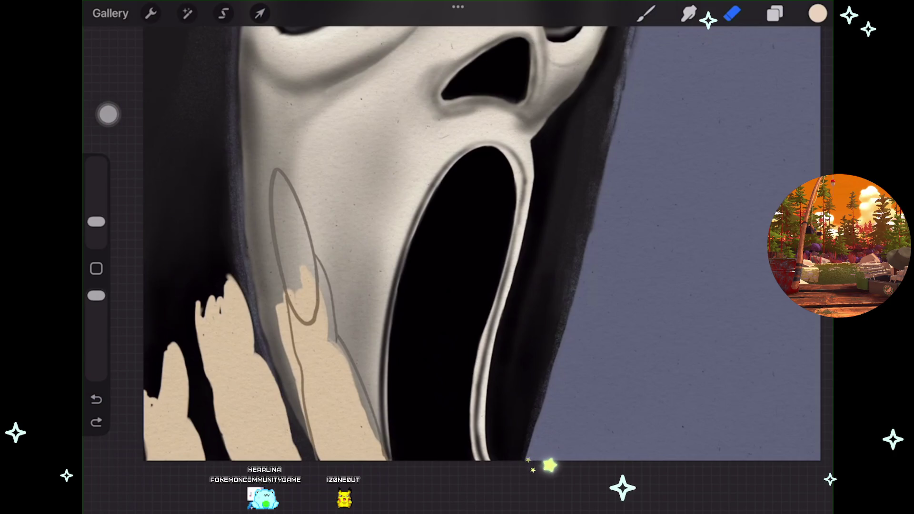
click(775, 13)
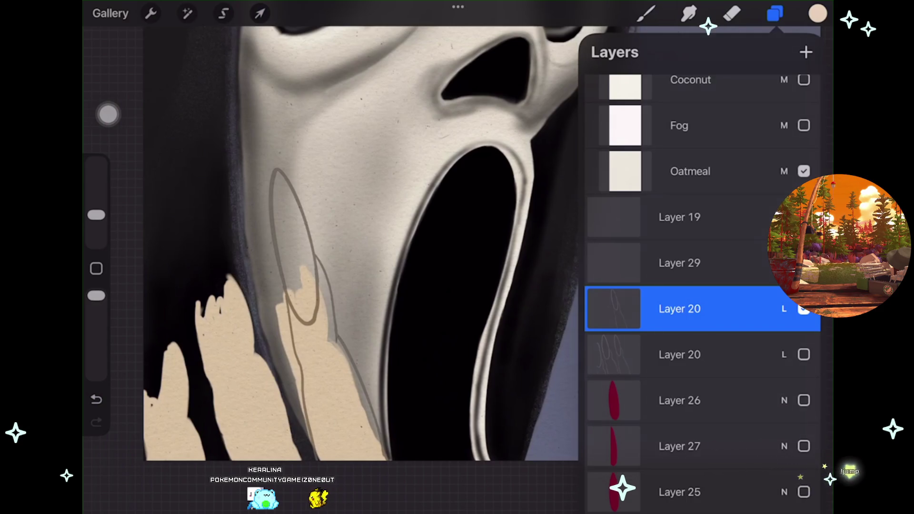
Hide the tan hand fill layer and check the original Layer 20 sketch, leaving it hidden.
click(732, 14)
click(776, 13)
click(776, 13)
click(776, 13)
scroll(702, 286, down, 1)
click(804, 490)
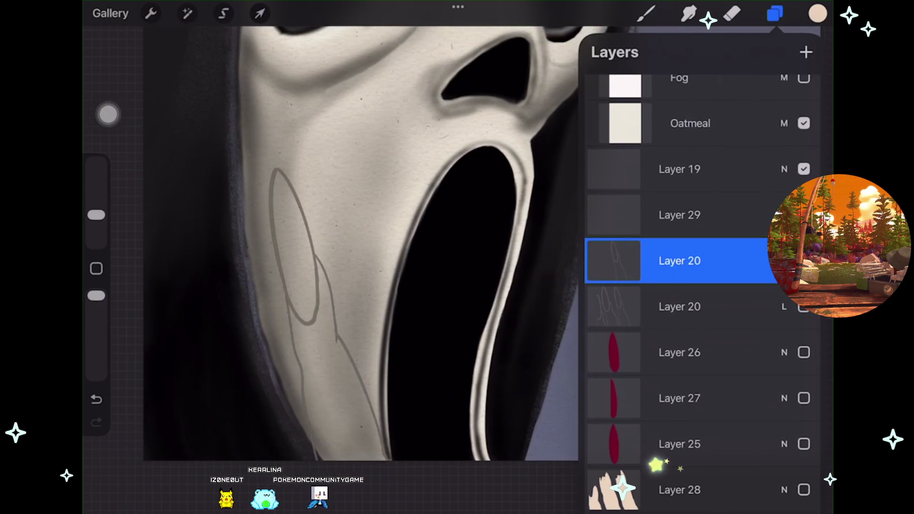
click(614, 261)
click(804, 306)
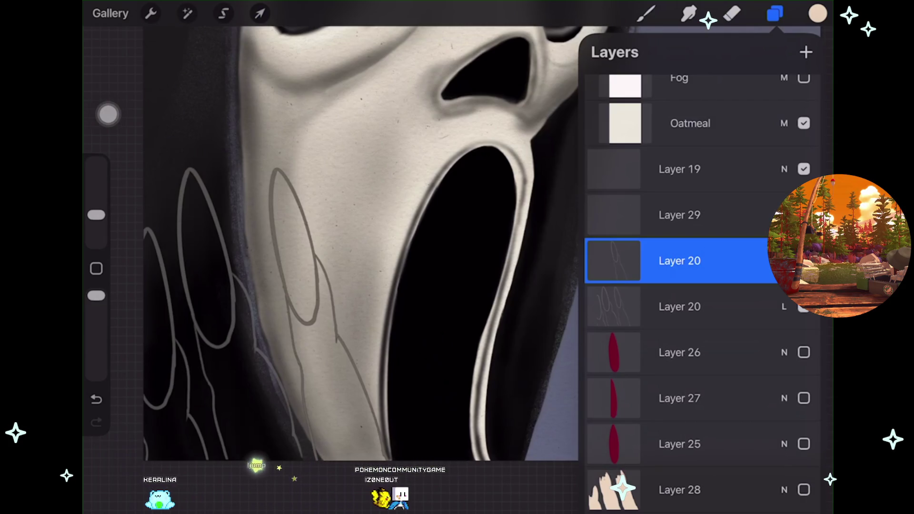
click(804, 307)
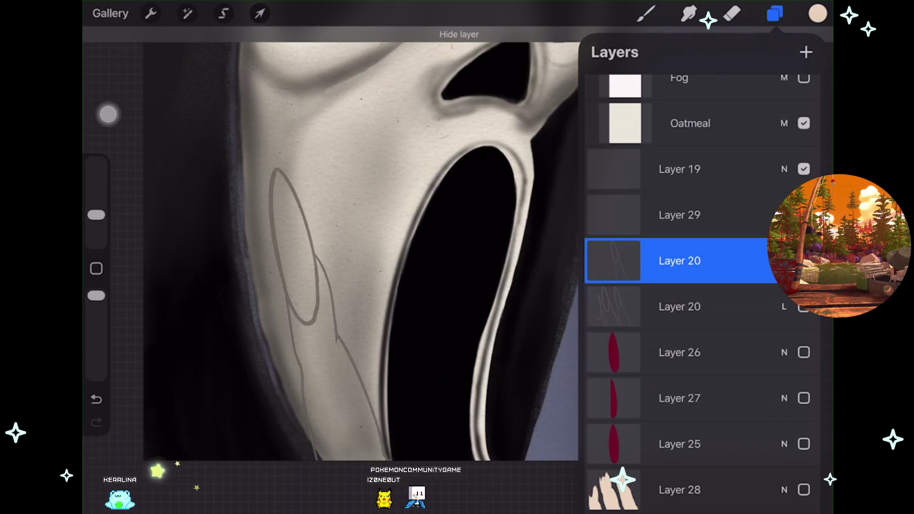
Duplicate the trimmed finger sketch layer and select the copy for transforming.
drag(714, 261, 619, 261)
click(738, 261)
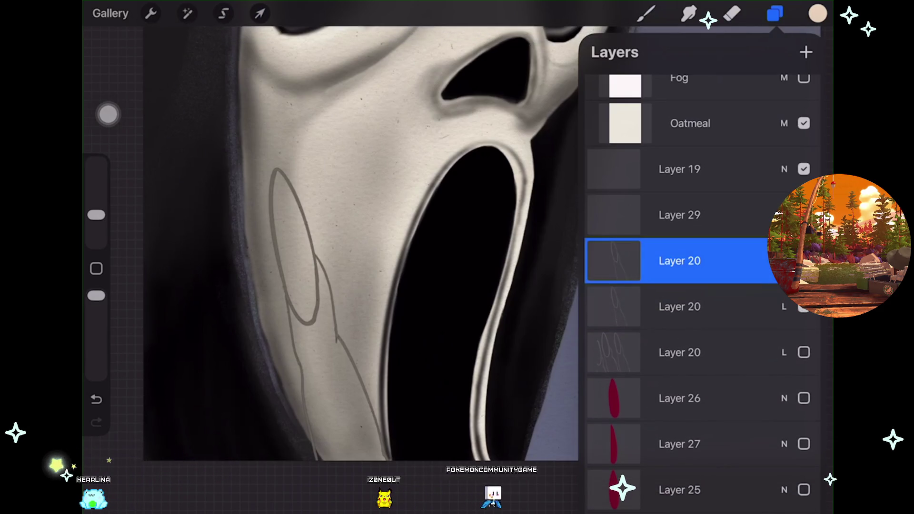
drag(715, 261, 619, 261)
click(735, 261)
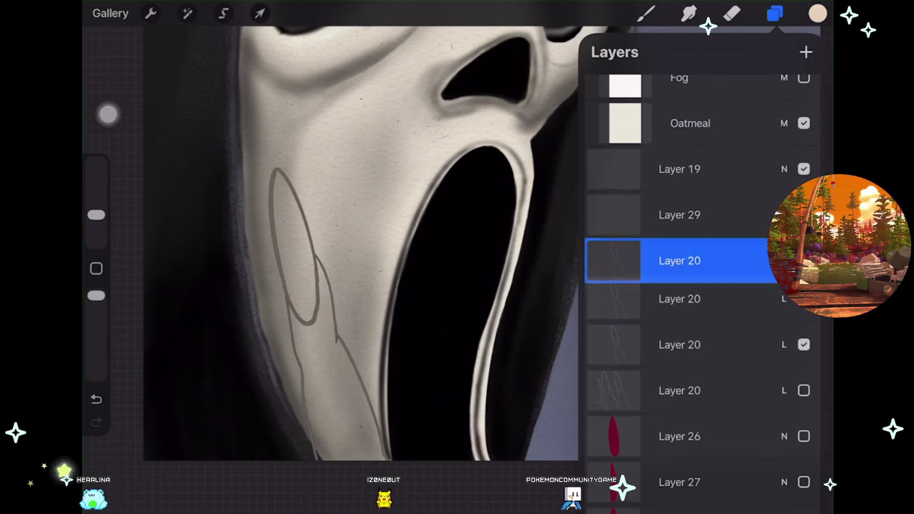
click(679, 306)
click(260, 13)
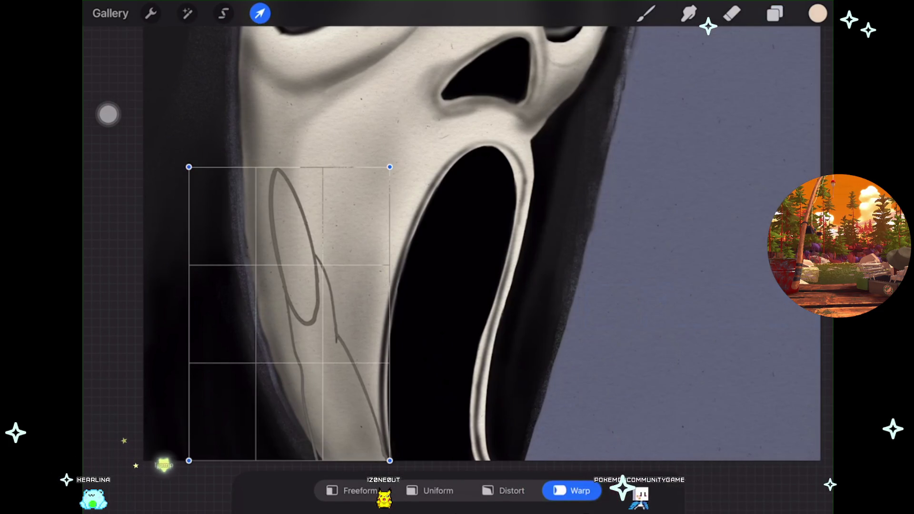
Move the copied finger sketch left and, in Distort mode, reshape its right corners.
drag(290, 314, 219, 321)
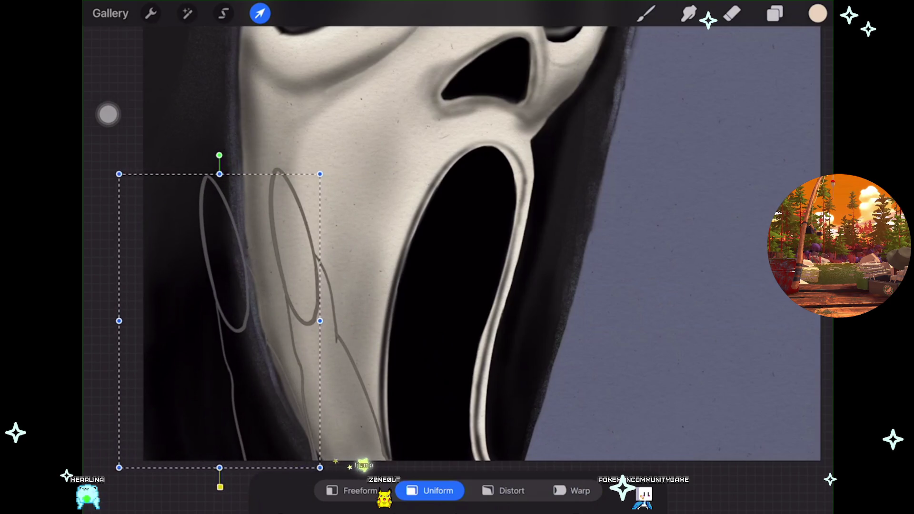
scroll(409, 257, down, 2)
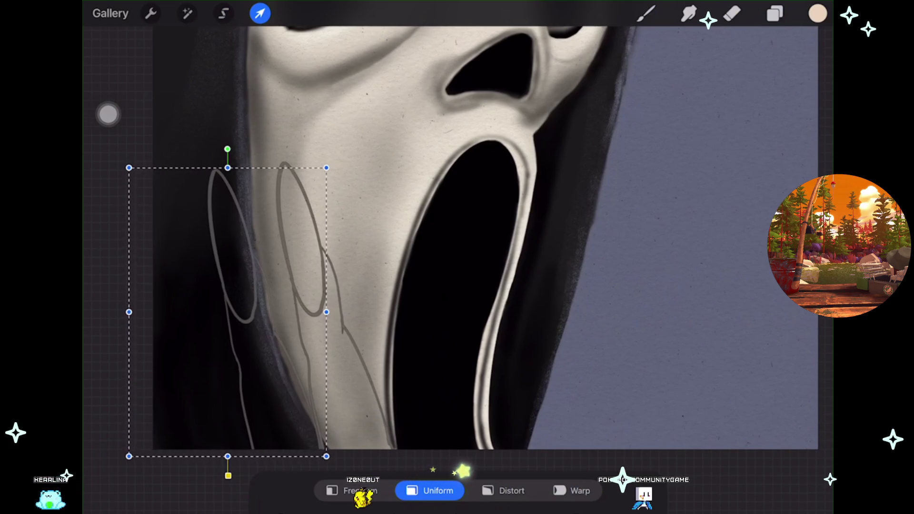
click(503, 491)
drag(326, 456, 314, 456)
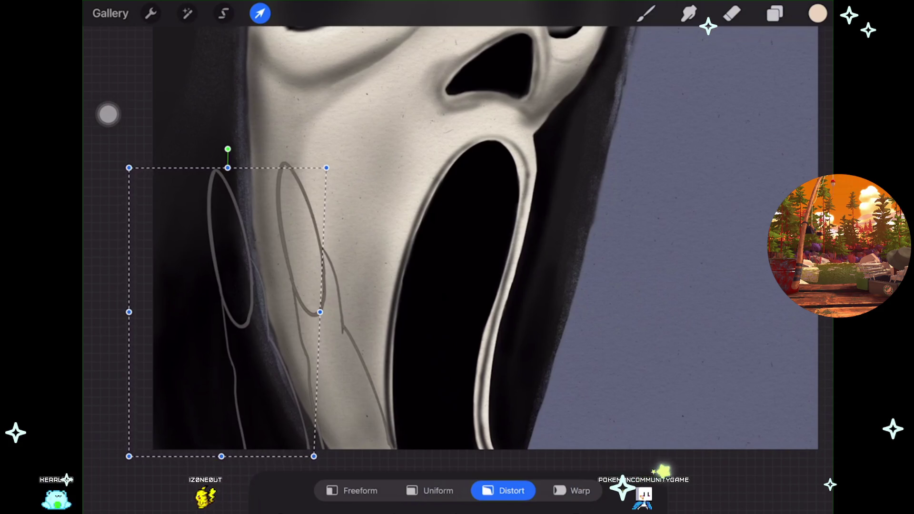
drag(326, 168, 343, 139)
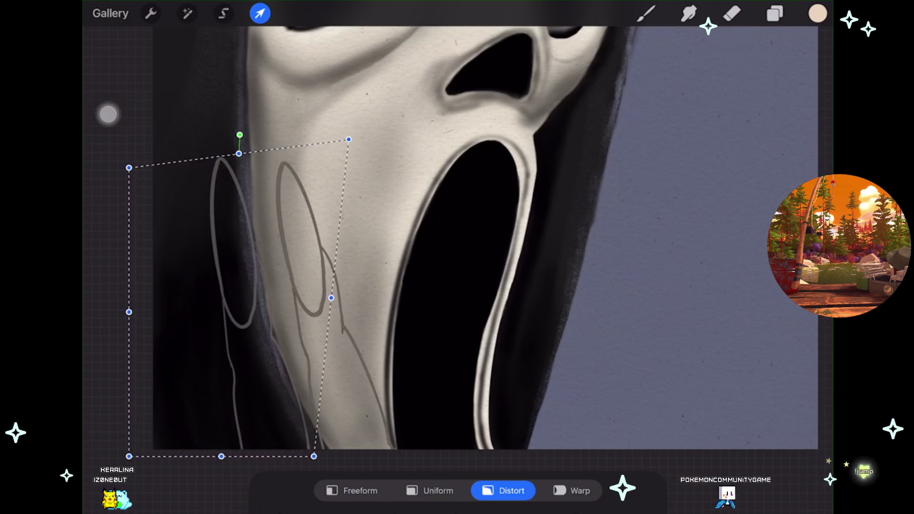
scroll(477, 238, down, 1)
scroll(219, 305, up, 1)
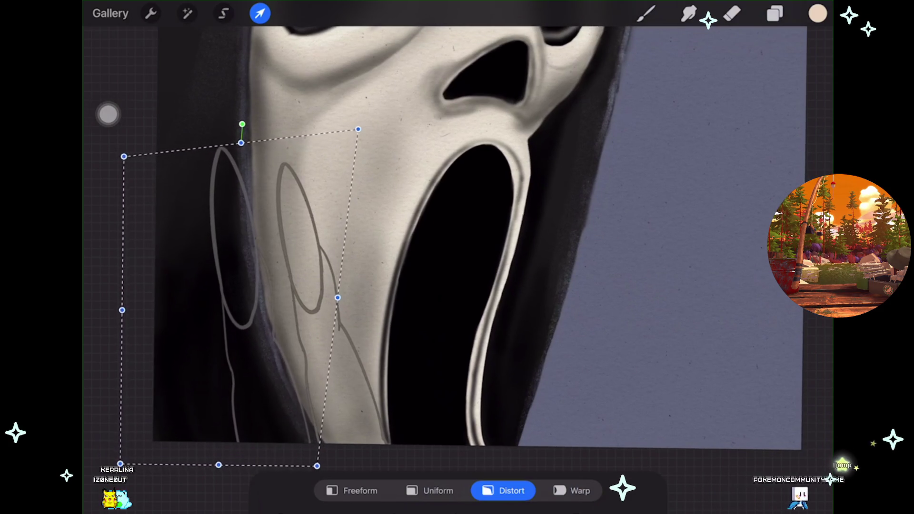
Fine-tune the copy's corners and edges into an angled finger on the left, and apply it.
drag(229, 285, 231, 284)
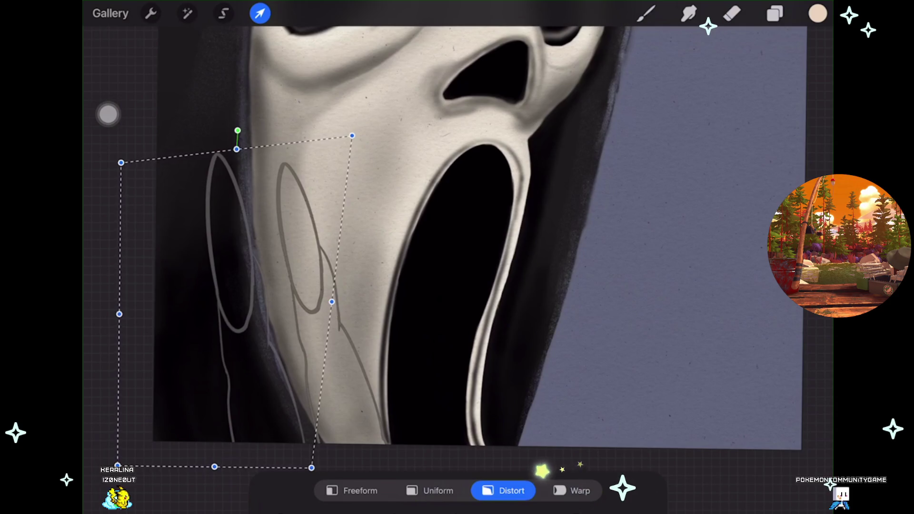
scroll(457, 238, down, 1)
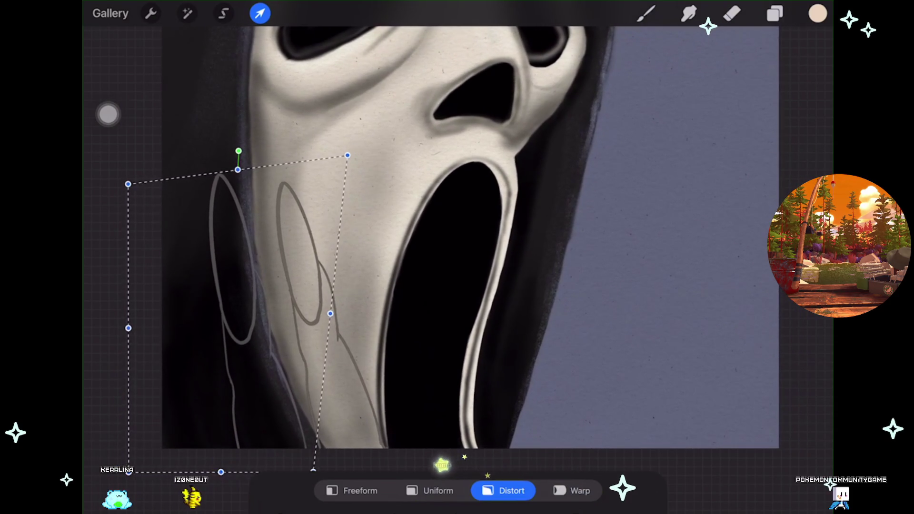
drag(229, 310, 229, 307)
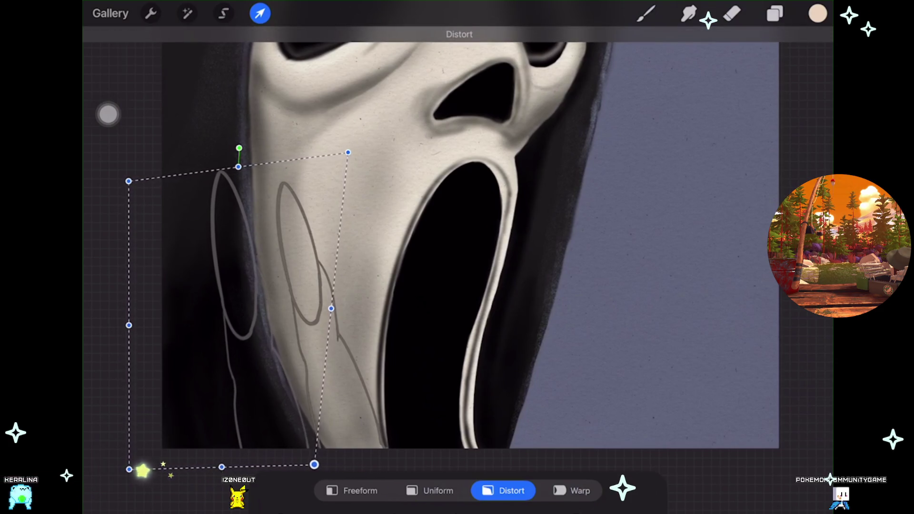
scroll(457, 238, up, 1)
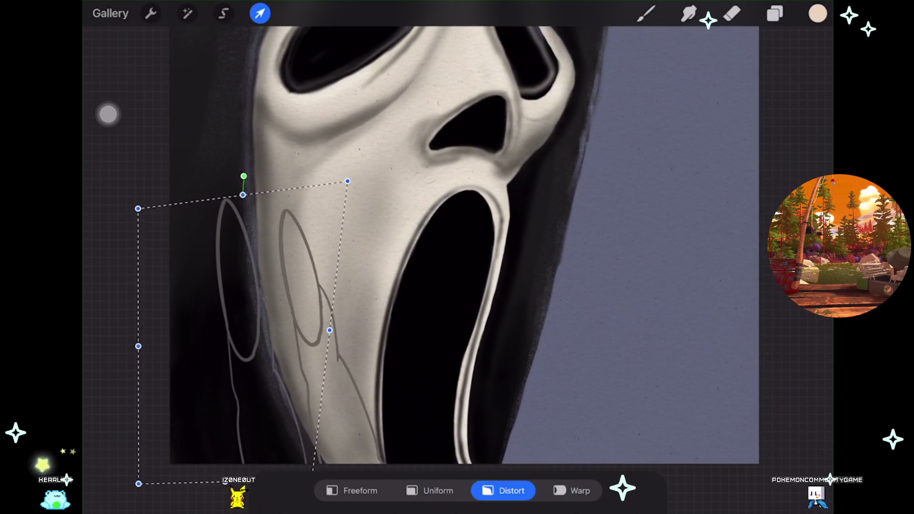
drag(139, 209, 139, 203)
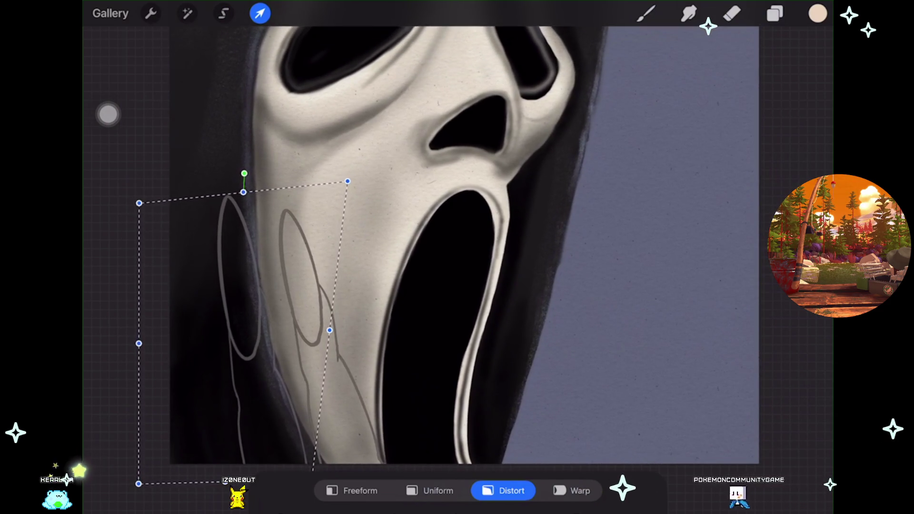
drag(329, 330, 332, 330)
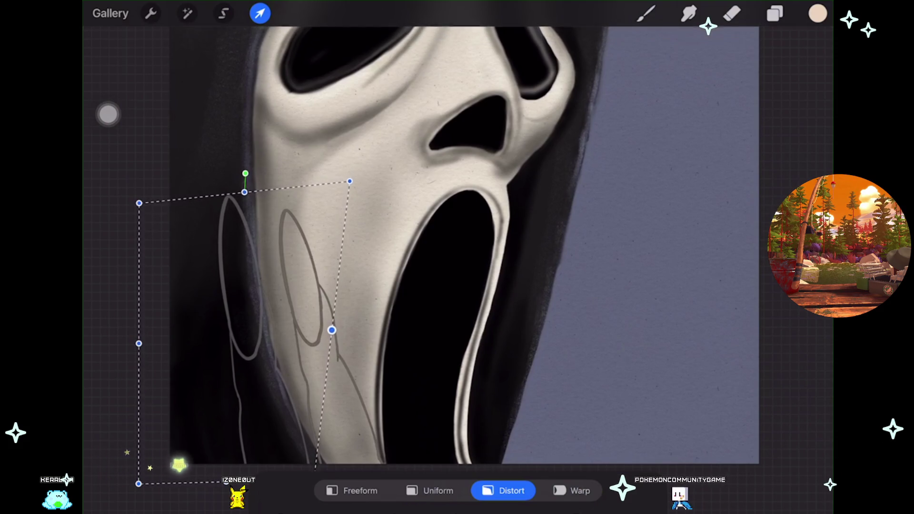
drag(350, 182, 342, 197)
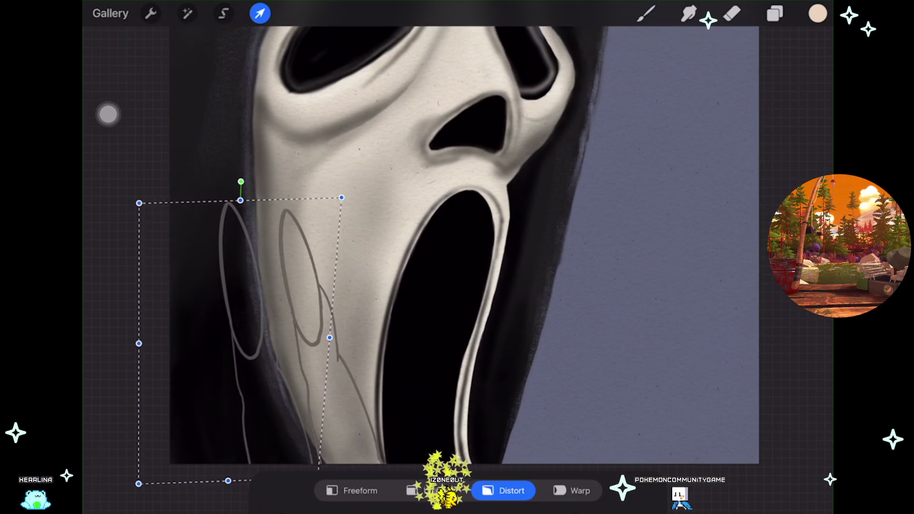
drag(317, 478, 320, 480)
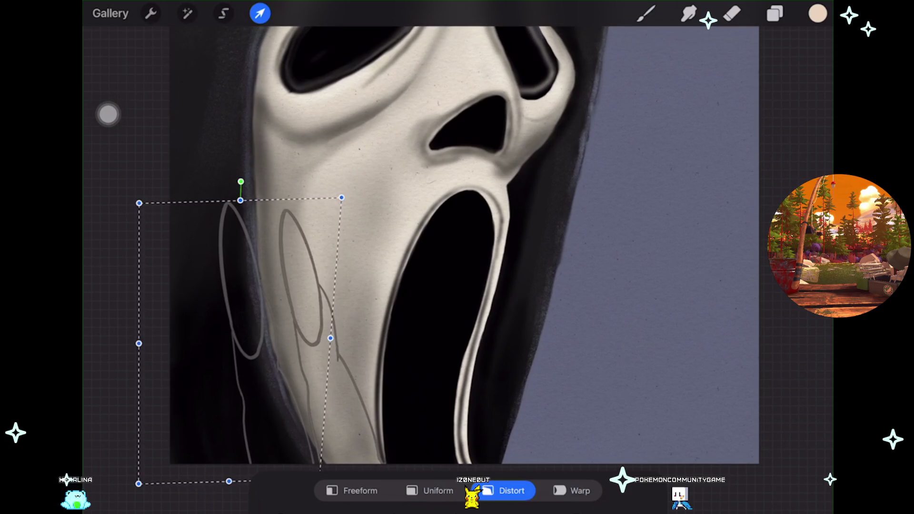
drag(140, 342, 145, 338)
drag(341, 197, 326, 194)
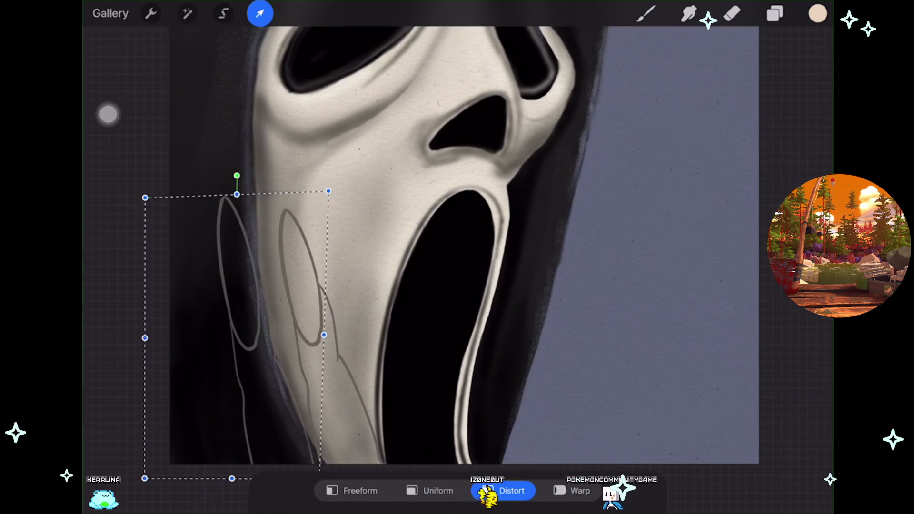
click(732, 13)
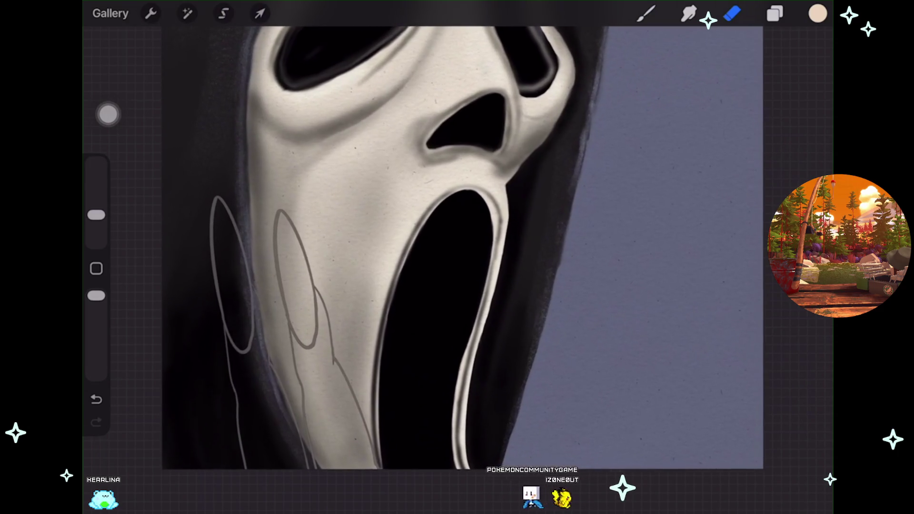
click(775, 14)
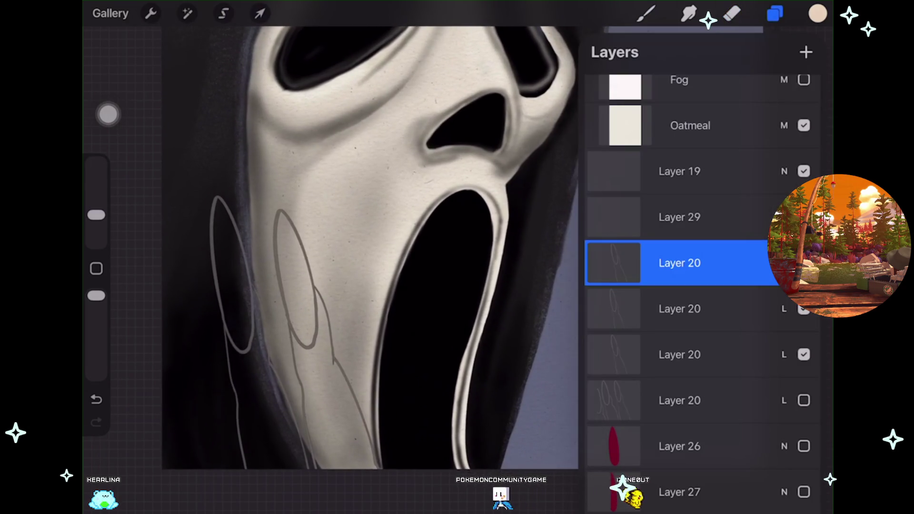
Move the sketch left and down onto the hood, tilting it about 5° clockwise.
click(259, 13)
drag(291, 339, 163, 374)
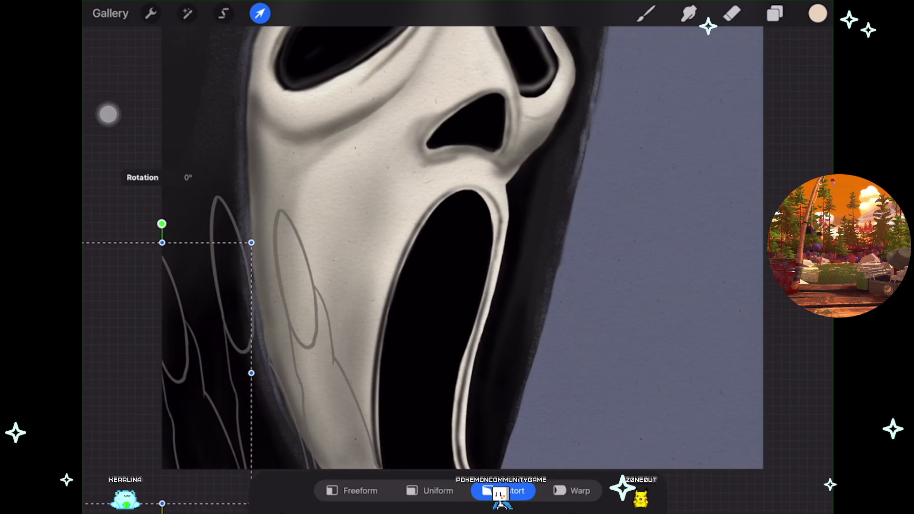
drag(162, 224, 175, 221)
drag(171, 372, 186, 367)
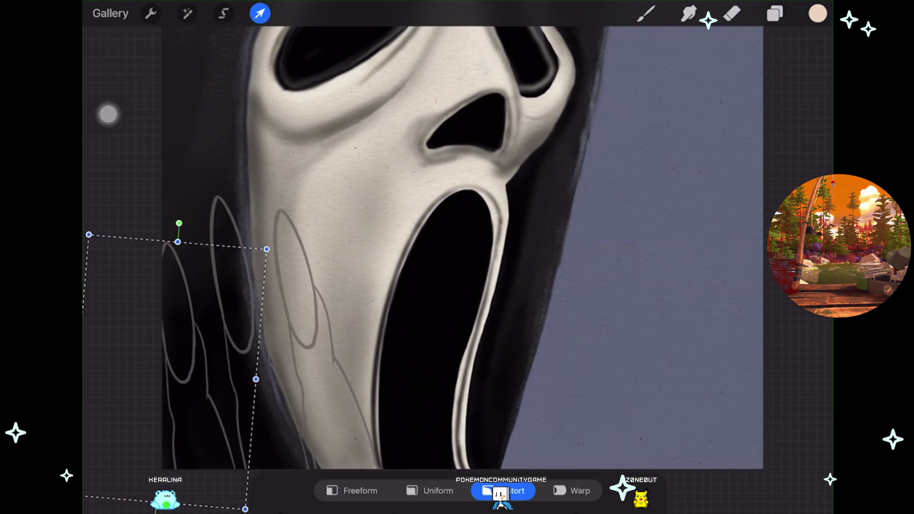
drag(189, 221, 176, 219)
drag(185, 368, 175, 372)
drag(255, 242, 255, 242)
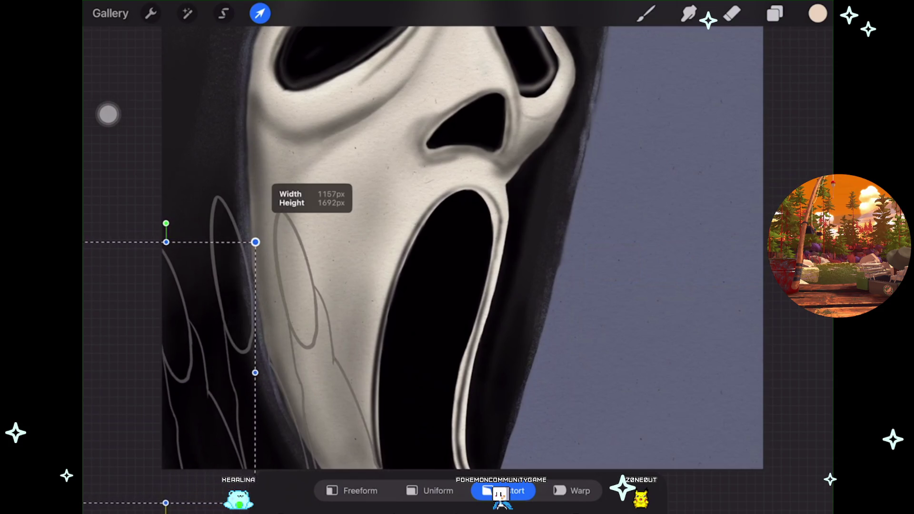
drag(166, 223, 181, 222)
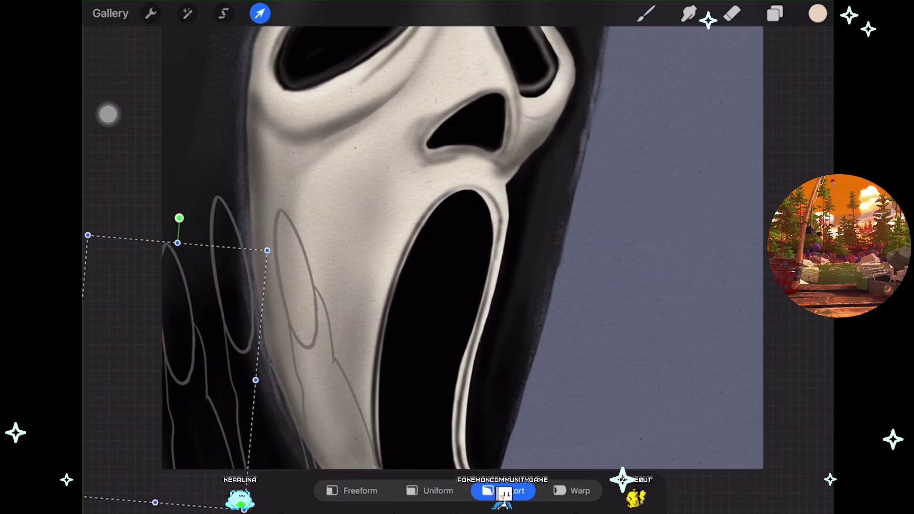
drag(209, 310, 219, 306)
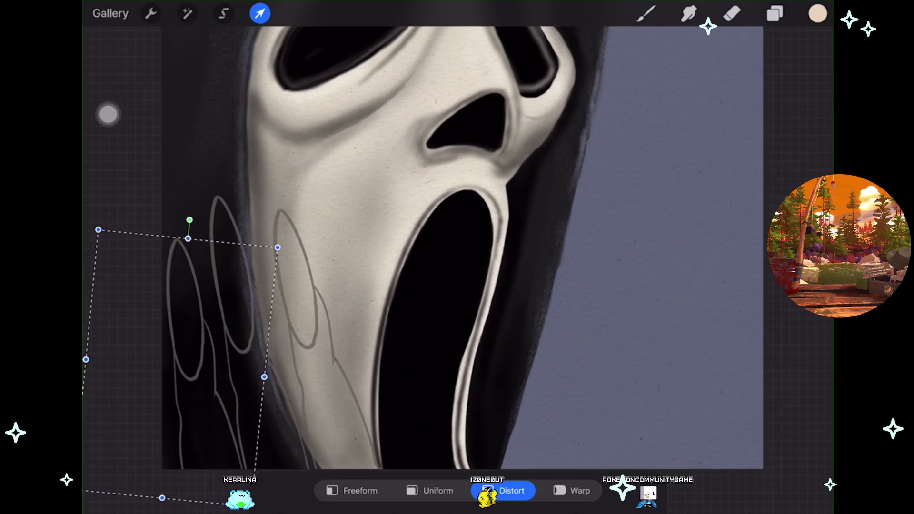
Distort the hand sketch's corners and sides, then undo the distortion.
scroll(429, 238, down, 5)
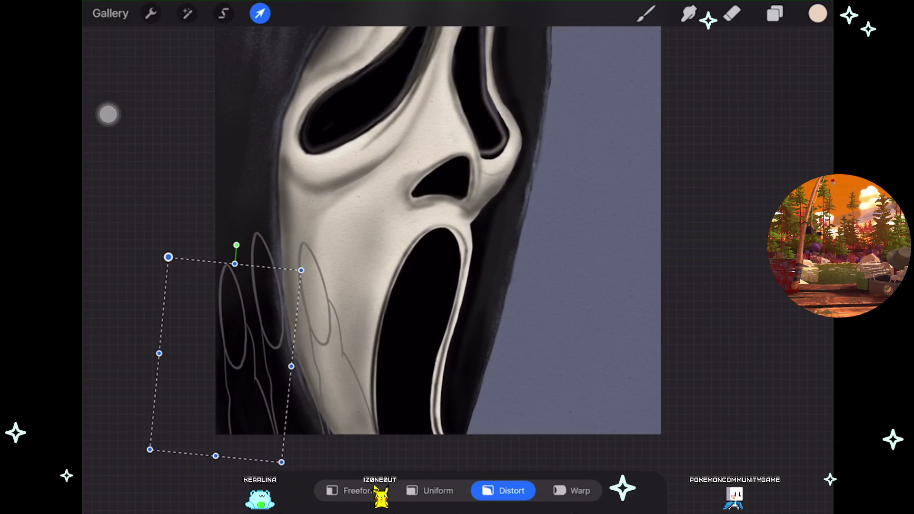
drag(168, 257, 175, 271)
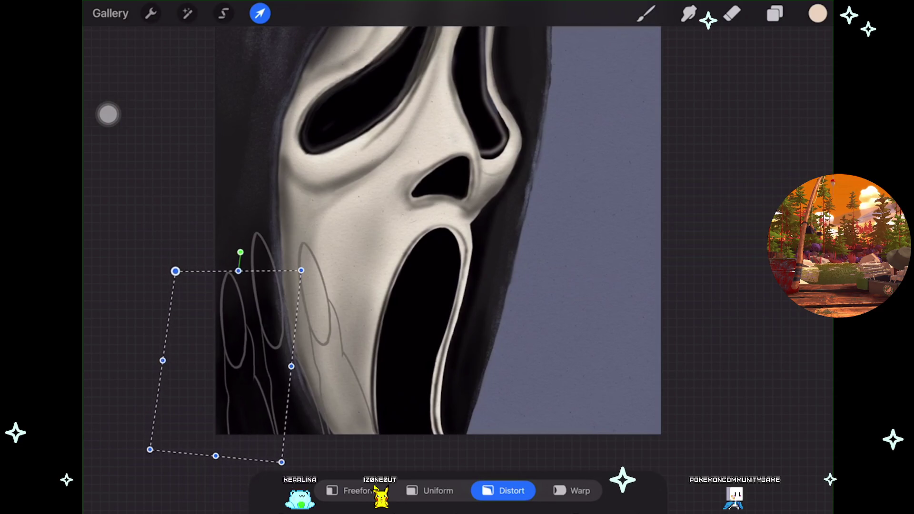
drag(281, 462, 291, 464)
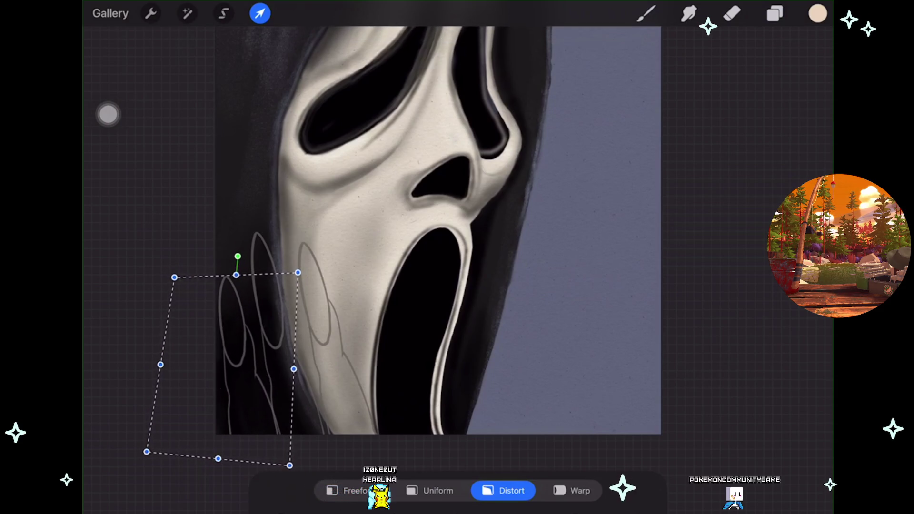
drag(294, 369, 289, 369)
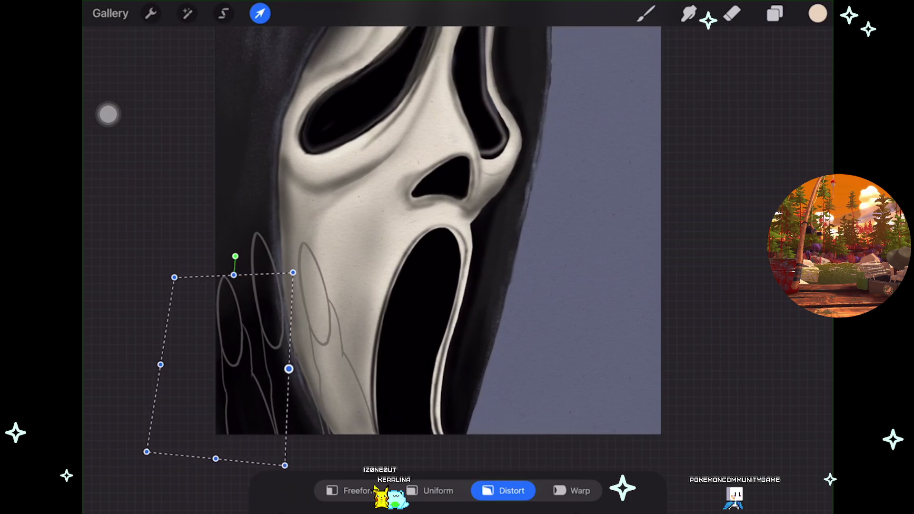
drag(175, 277, 166, 284)
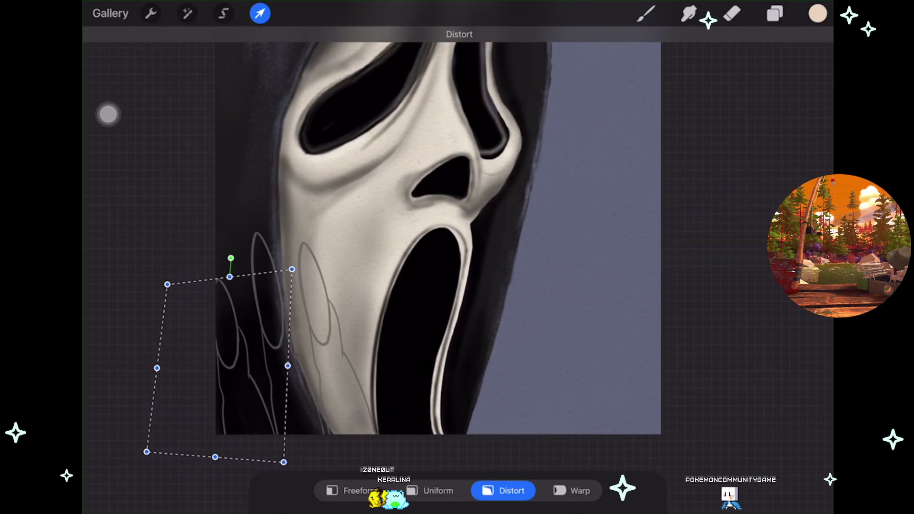
drag(284, 462, 290, 459)
drag(229, 259, 232, 260)
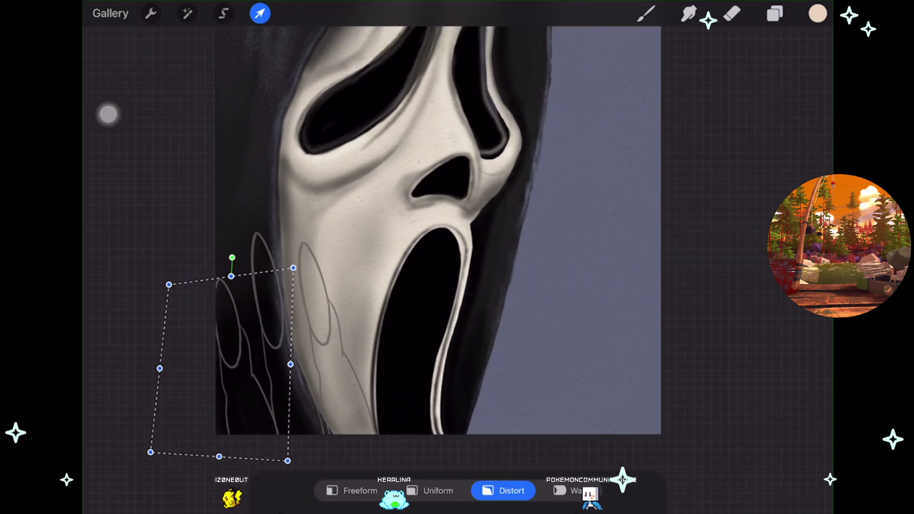
key(ctrl+z)
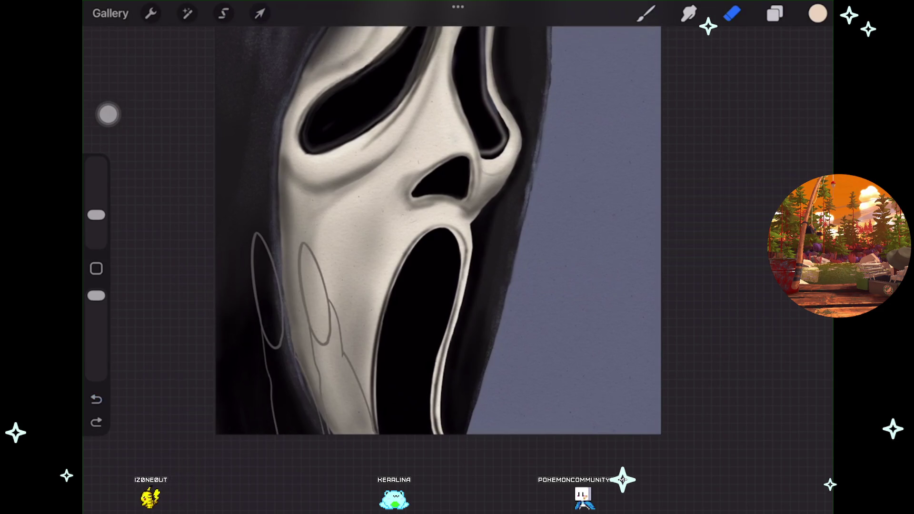
Move the hand sketch left and down along the mask's jaw.
key(v)
scroll(286, 420, up, 3)
scroll(284, 417, up, 2)
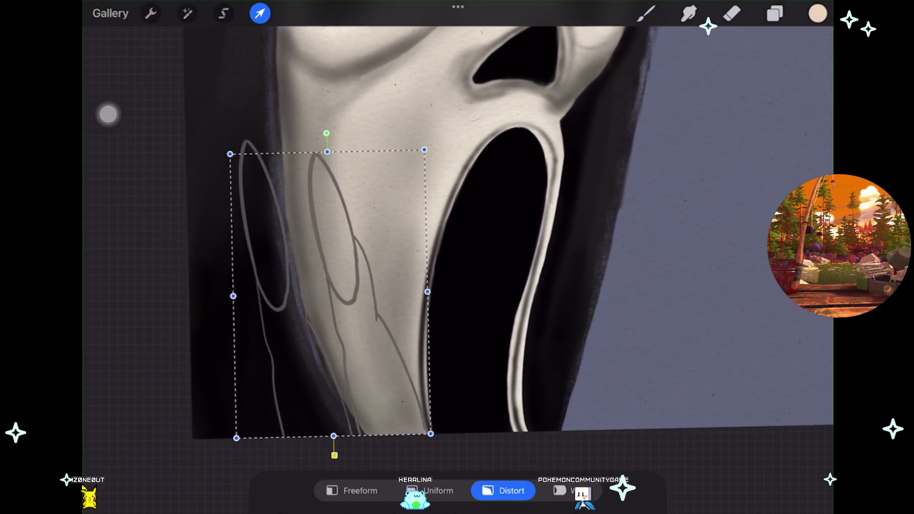
drag(327, 285, 197, 328)
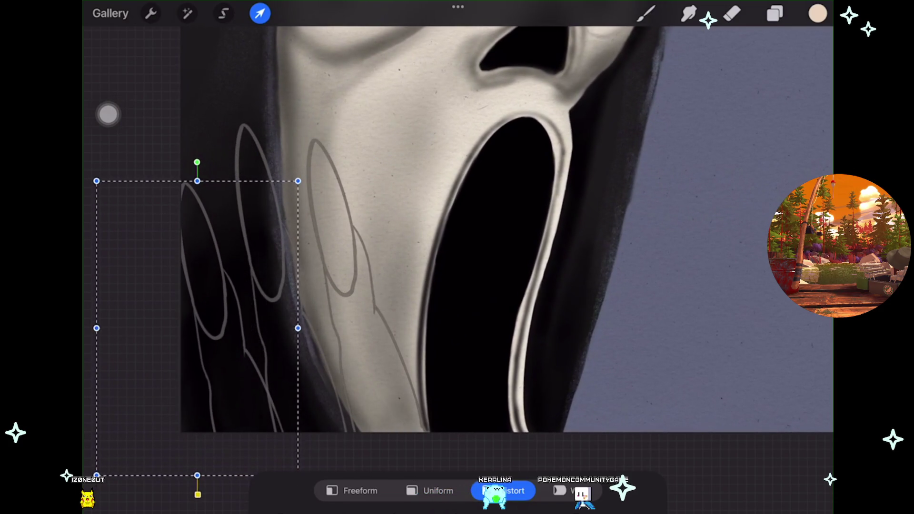
drag(197, 328, 193, 335)
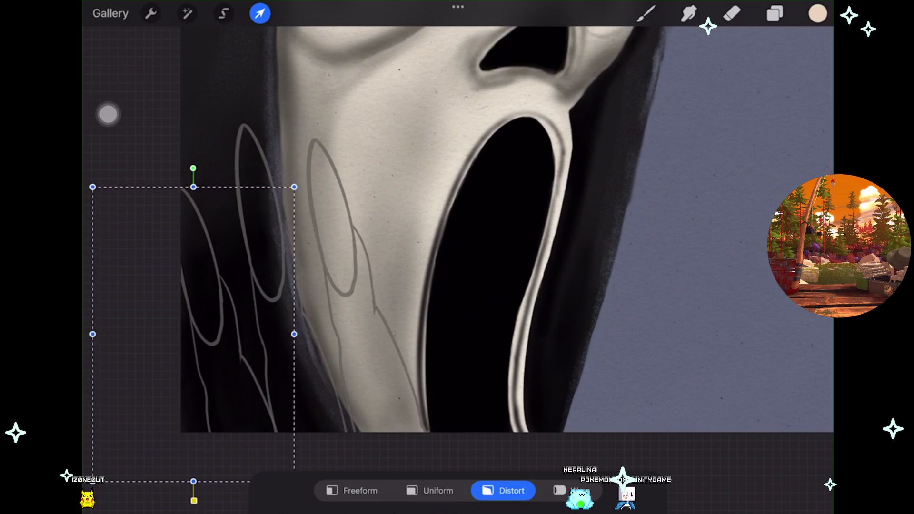
Distort the hand sketch's lower-right corner and right side to reshape it slightly.
scroll(457, 229, down, 2)
drag(316, 415, 309, 414)
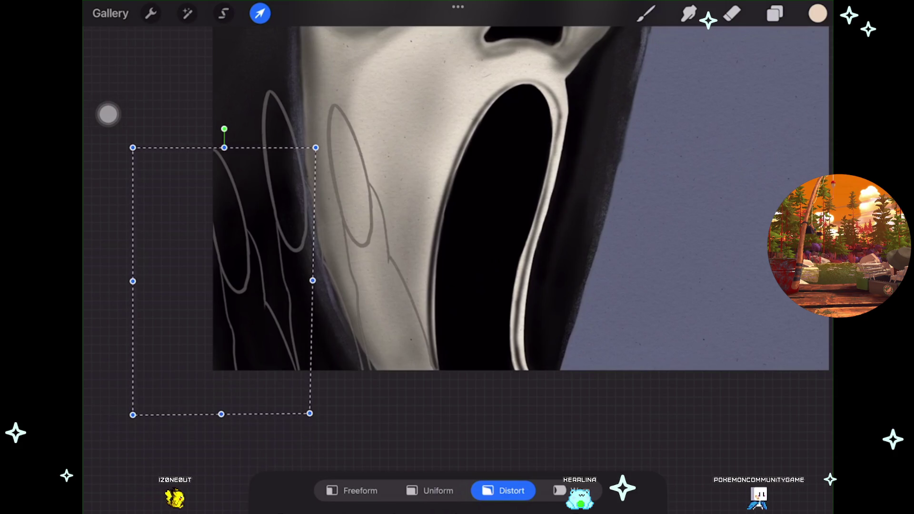
drag(312, 281, 317, 283)
drag(309, 414, 316, 421)
drag(224, 281, 229, 270)
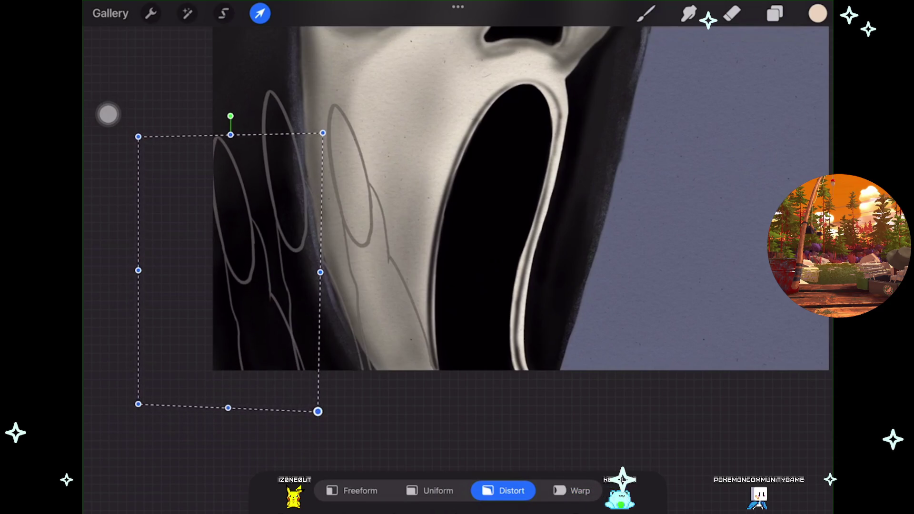
drag(317, 412, 310, 412)
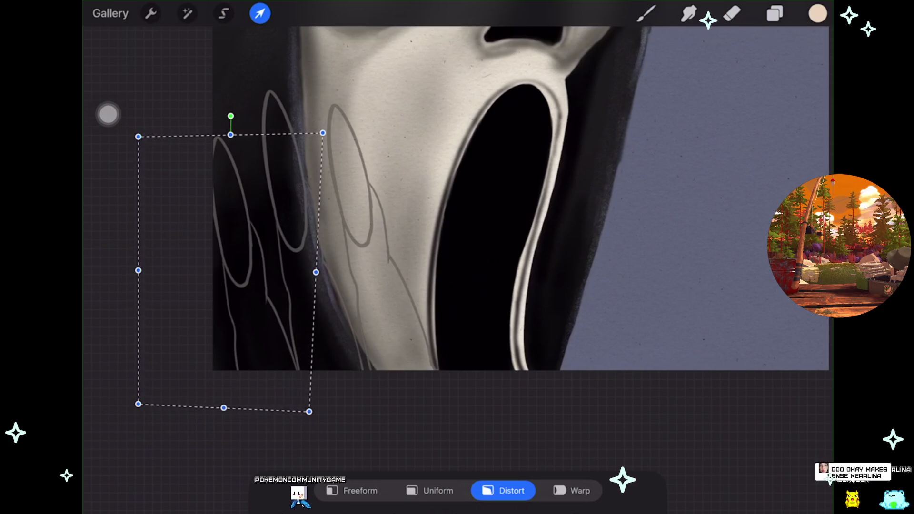
Apply the hand sketch transform by switching to the Eraser.
key(e)
scroll(438, 214, down, 5)
scroll(367, 253, up, 3)
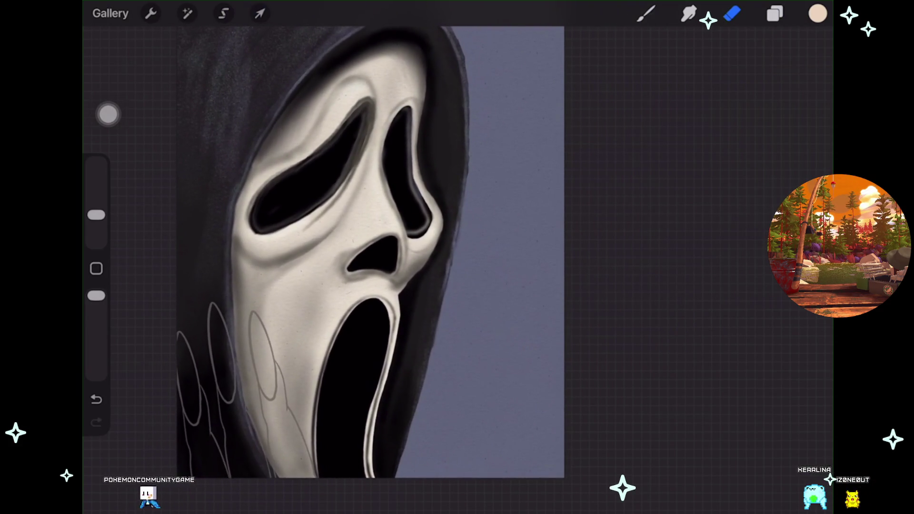
Select the hand sketch for transforming again.
key(v)
scroll(428, 238, up, 5)
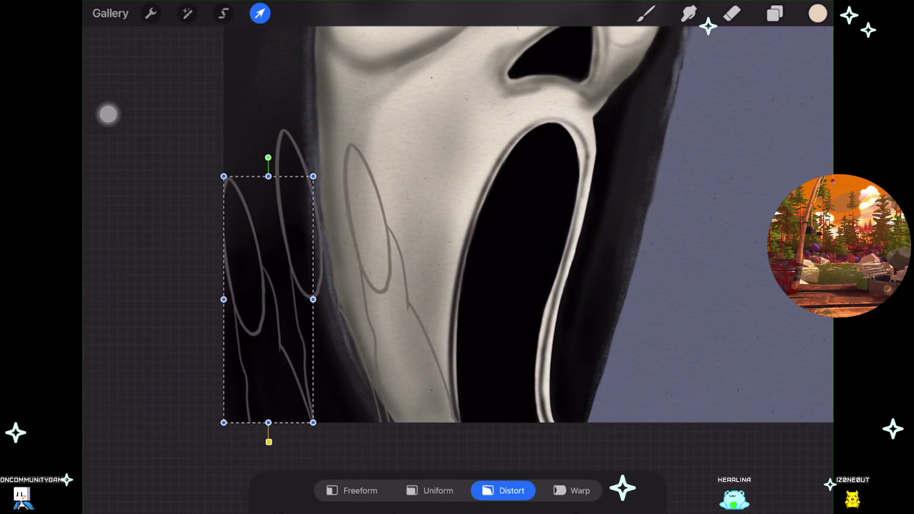
scroll(428, 238, down, 3)
scroll(382, 238, down, 2)
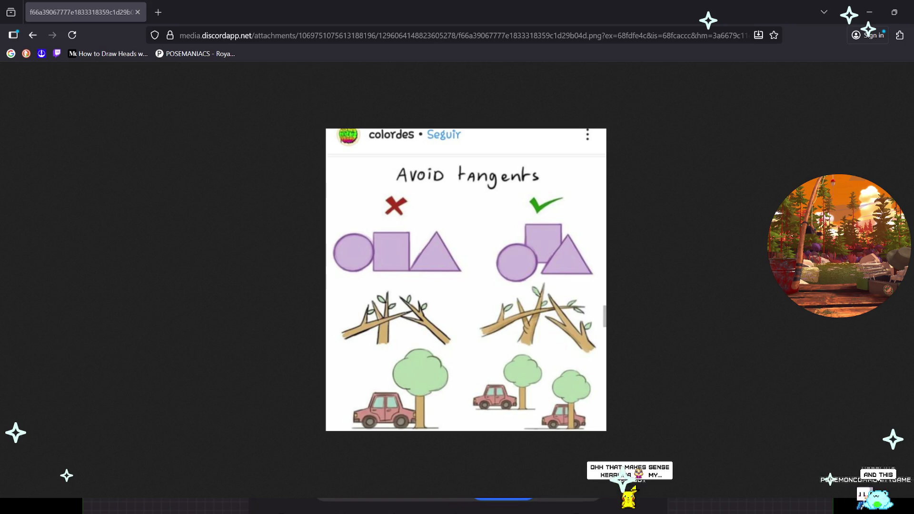
Load the second tangents guide image in a new tab, then paste the reference photo link into another.
key(ctrl+t)
key(ctrl+v)
key(Return)
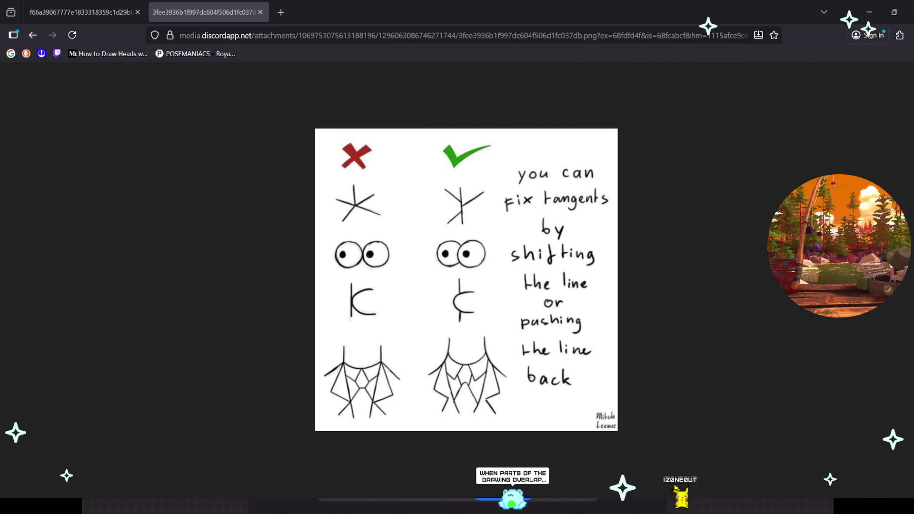
key(ctrl+t)
key(ctrl+v)
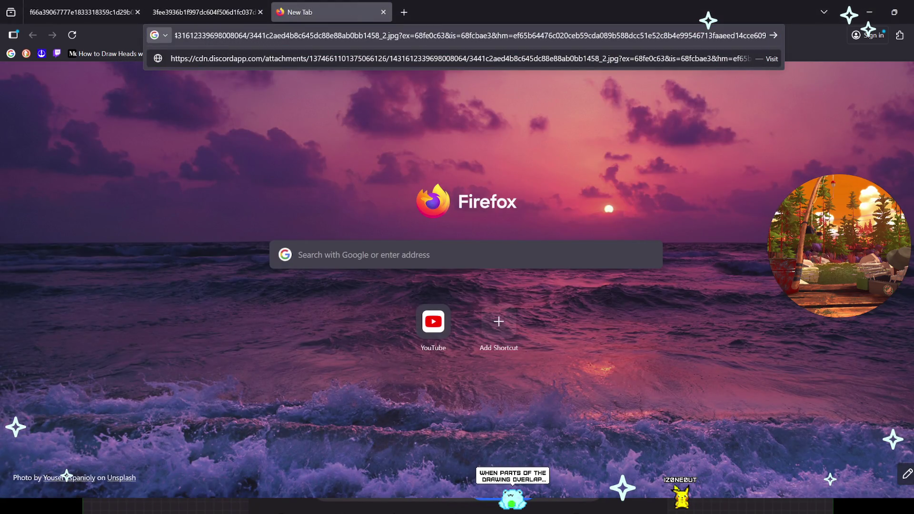
Load the Ghostface mask reference photo showing a hand with long black nails.
key(Return)
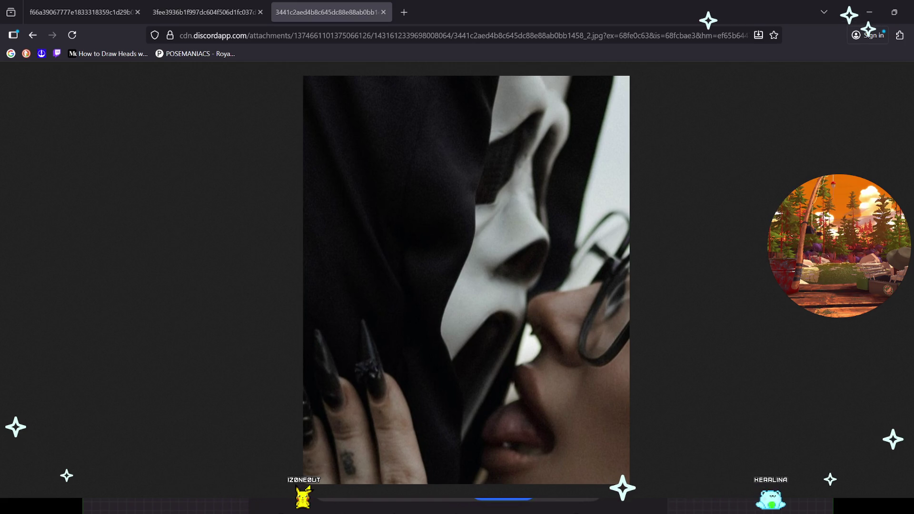
View the tangent-fixing drawing in the second tab, then return to the Avoid tangents image.
click(210, 11)
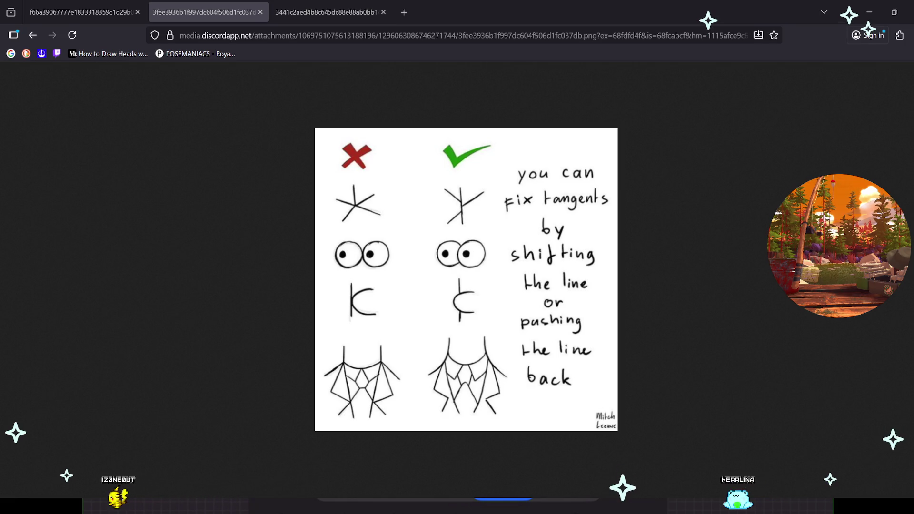
key(ctrl+shift+Tab)
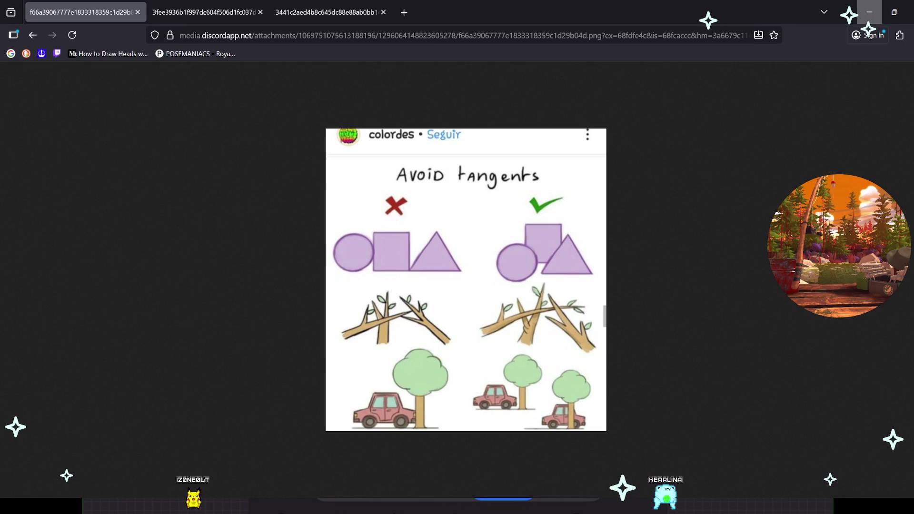
Minimize Firefox, later open the hand sketch image.png from its Discord link in a new tab.
click(869, 12)
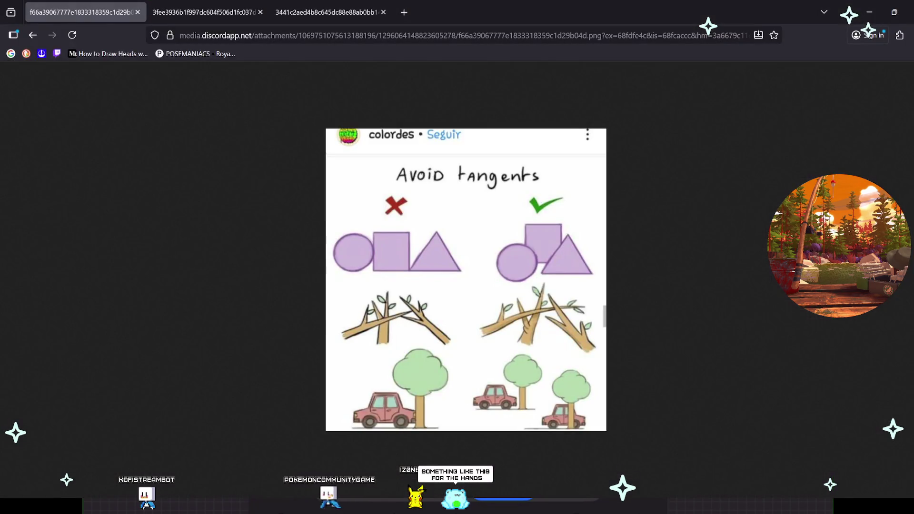
key(ctrl+t)
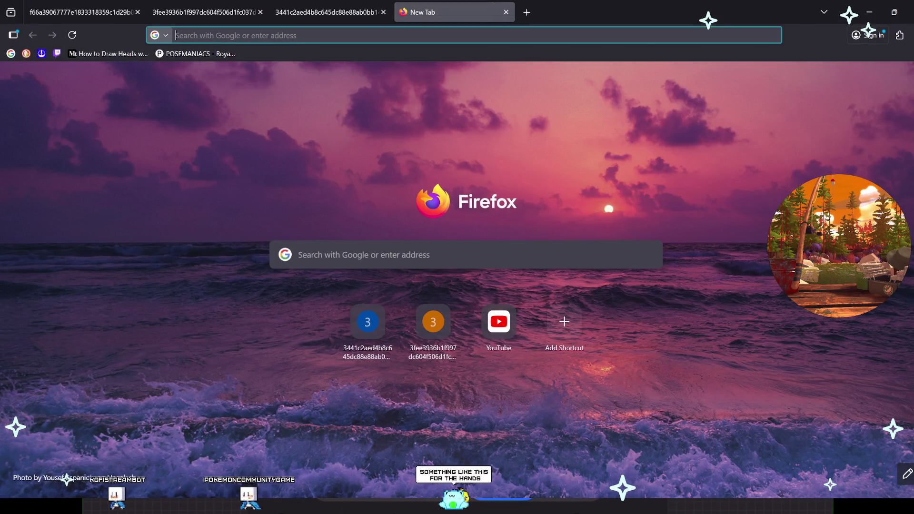
key(ctrl+v)
key(Return)
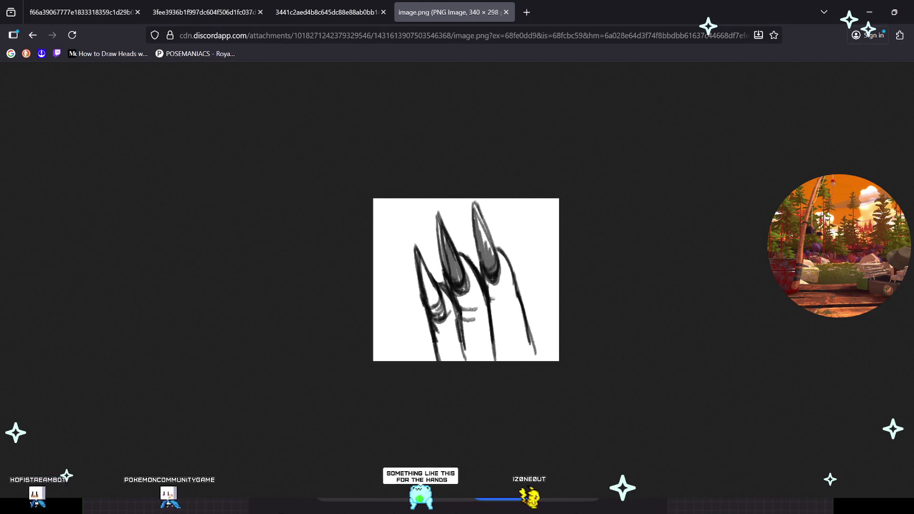
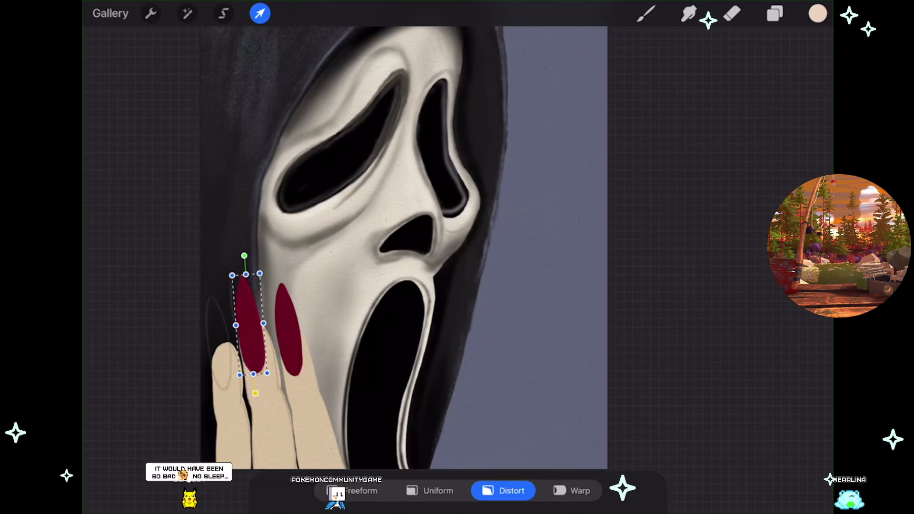
Commit the current transform on the red nail.
scroll(205, 381, up, 3)
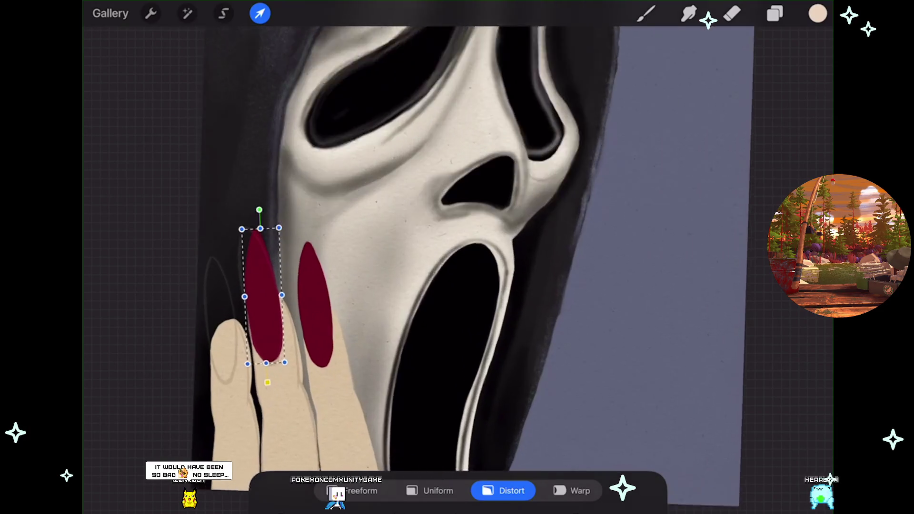
scroll(428, 238, up, 2)
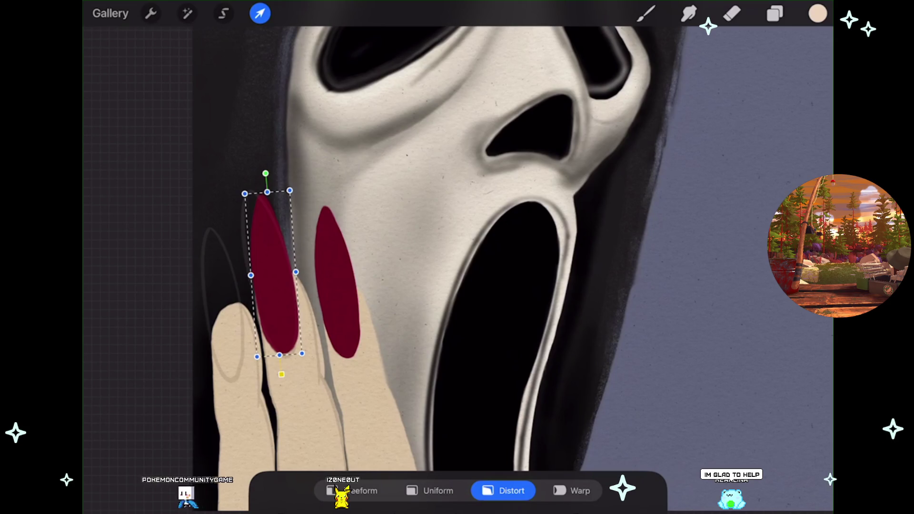
scroll(395, 238, down, 2)
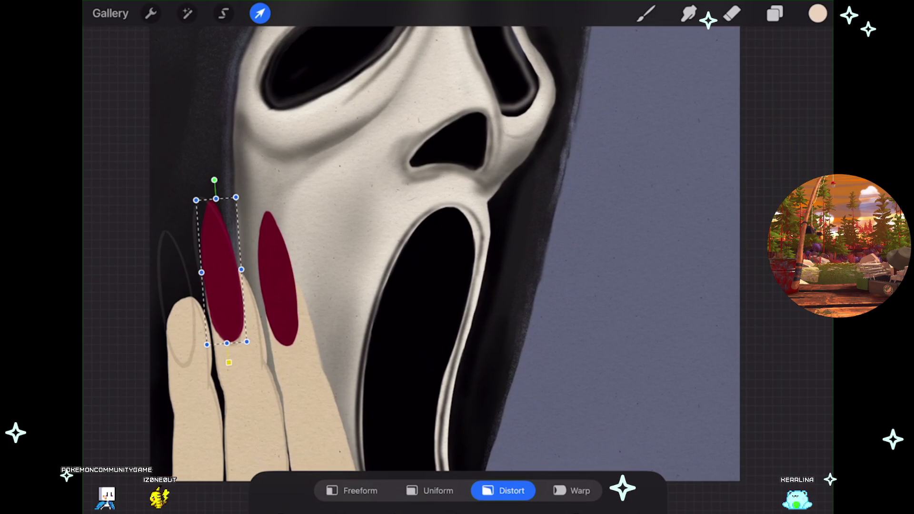
click(458, 491)
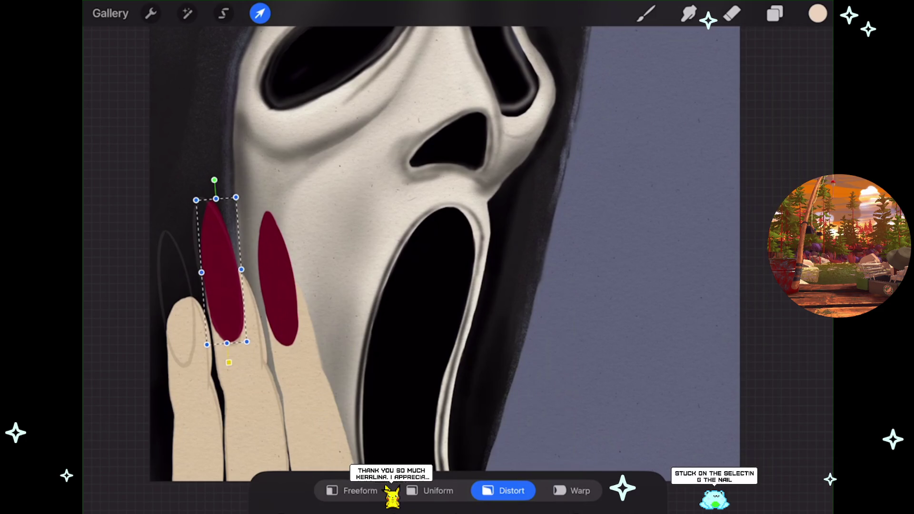
scroll(445, 242, up, 1)
scroll(428, 238, right, 3)
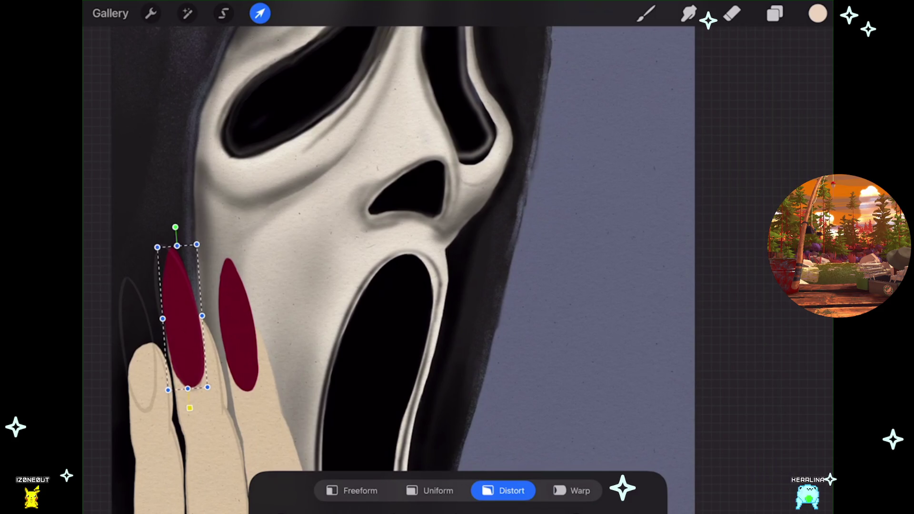
scroll(333, 257, up, 2)
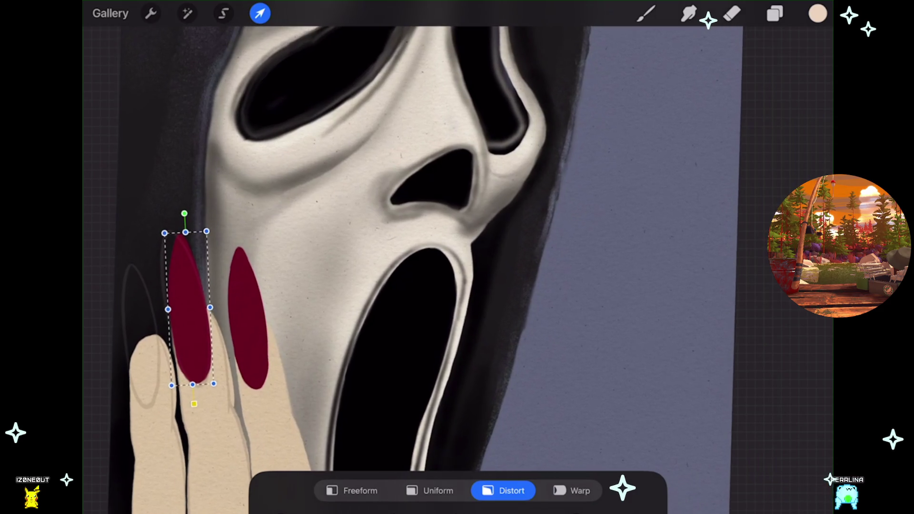
key(b)
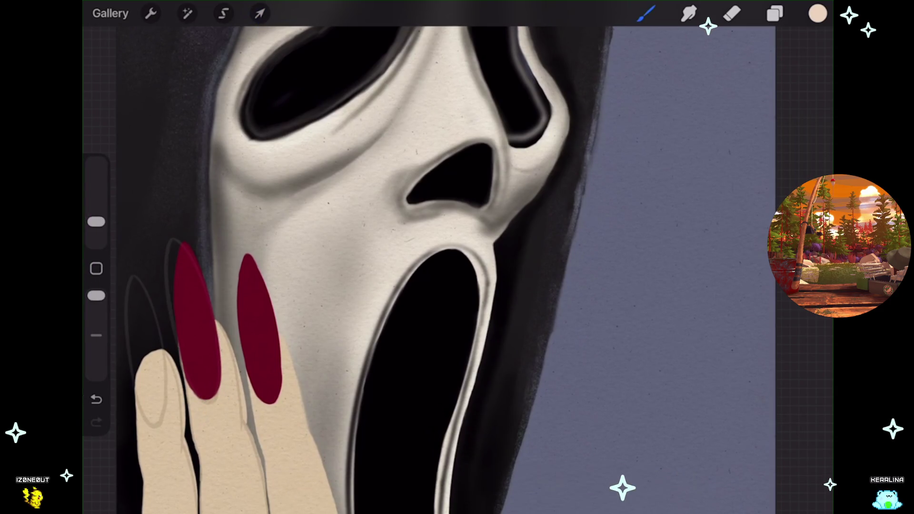
Duplicate the red nail's Layer 26 and ready the copy for transforming.
scroll(333, 257, up, 2)
scroll(429, 257, up, 1)
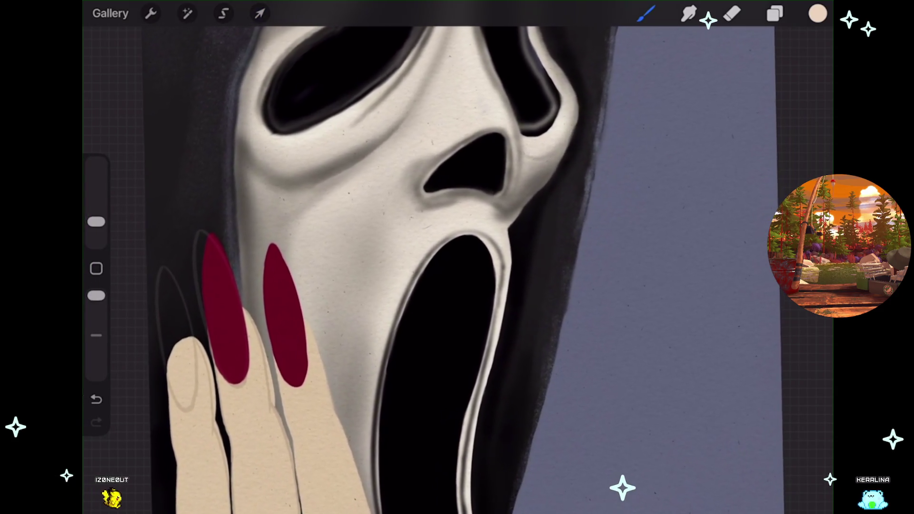
key(l)
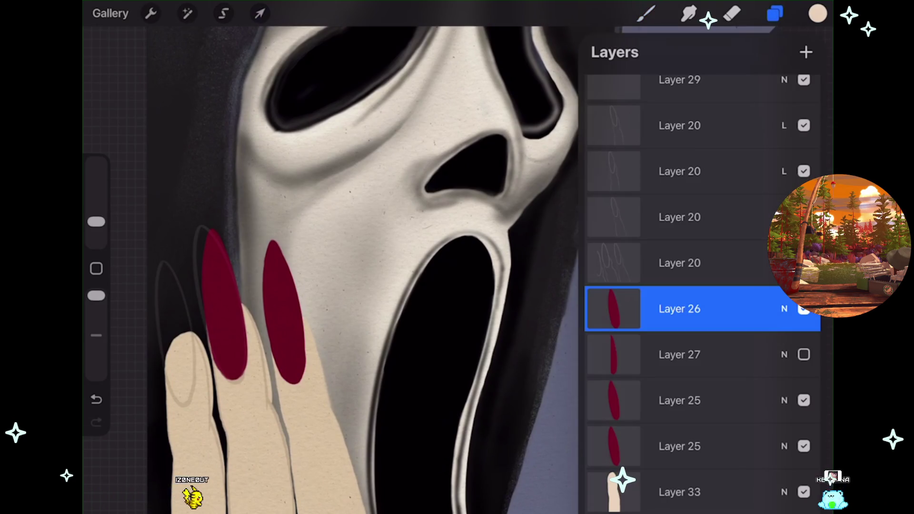
drag(762, 309, 619, 309)
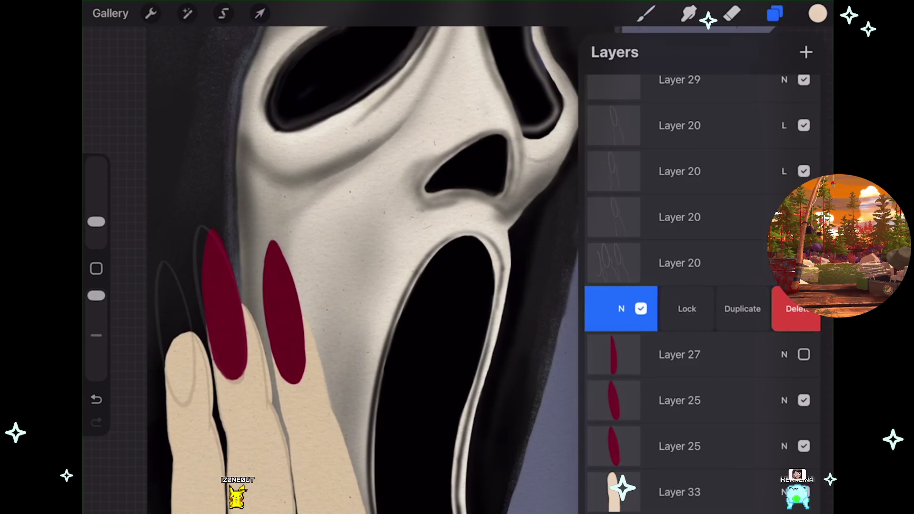
click(731, 309)
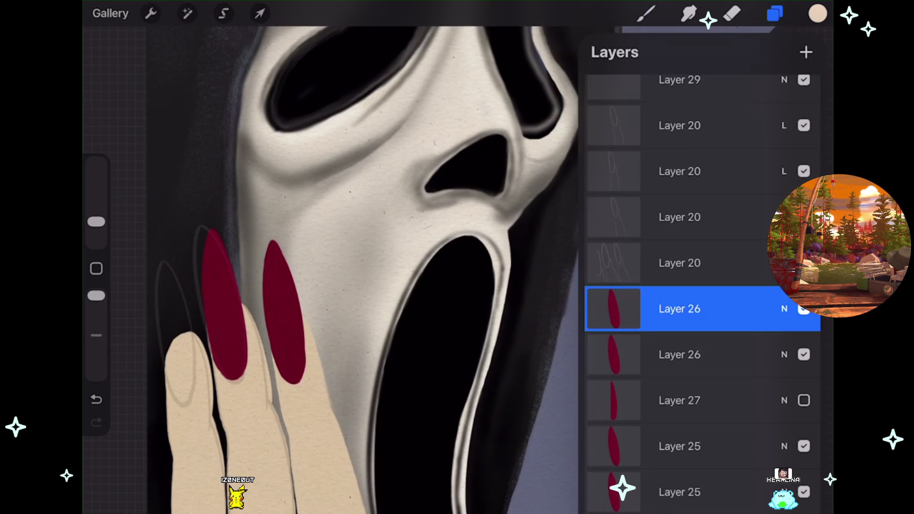
key(v)
scroll(414, 257, up, 2)
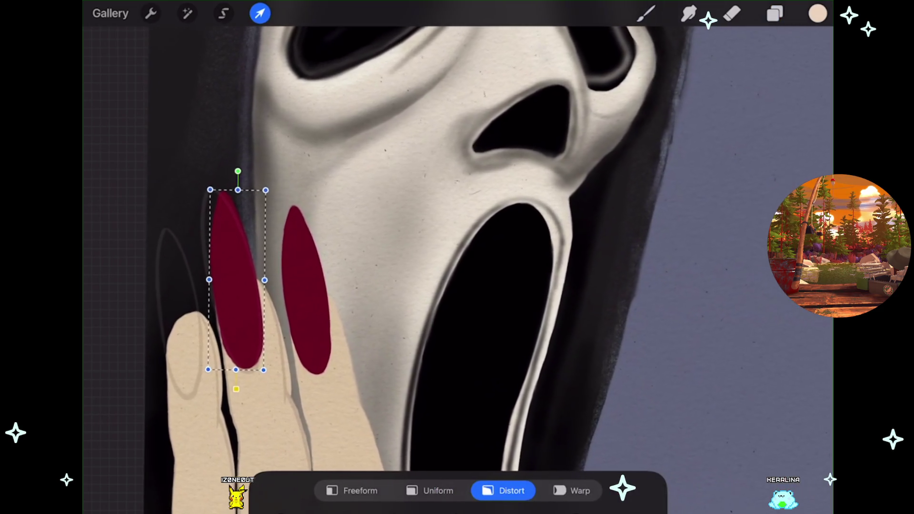
Move the nail copy onto the leftmost finger, tilting and lowering it onto the fingertip.
drag(236, 334, 181, 347)
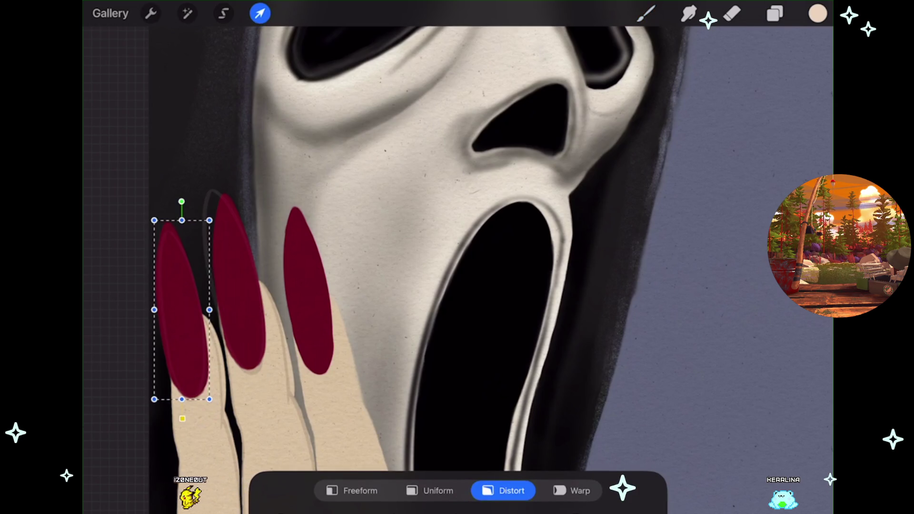
drag(154, 221, 168, 210)
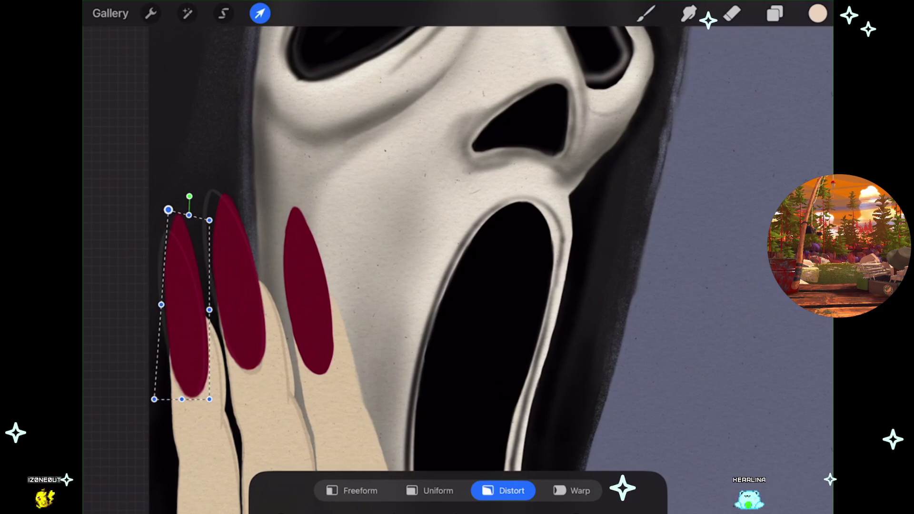
drag(161, 304, 210, 307)
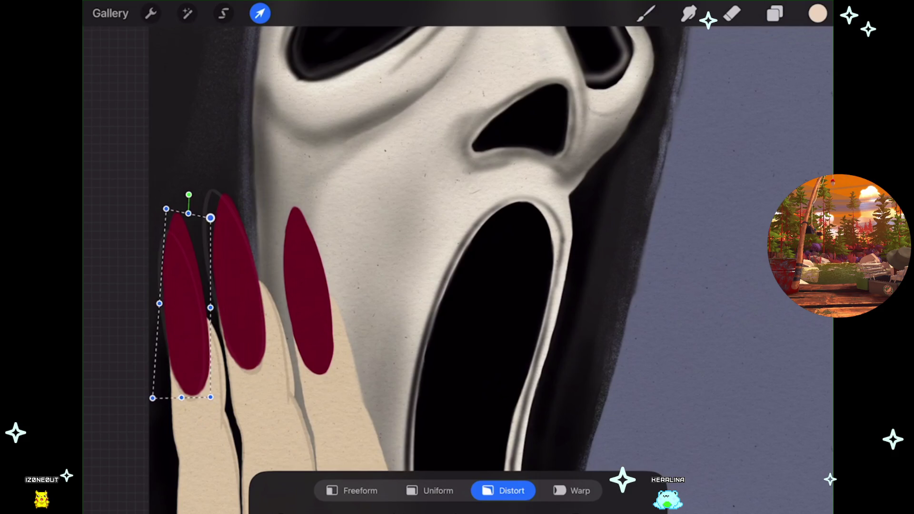
drag(186, 305, 186, 311)
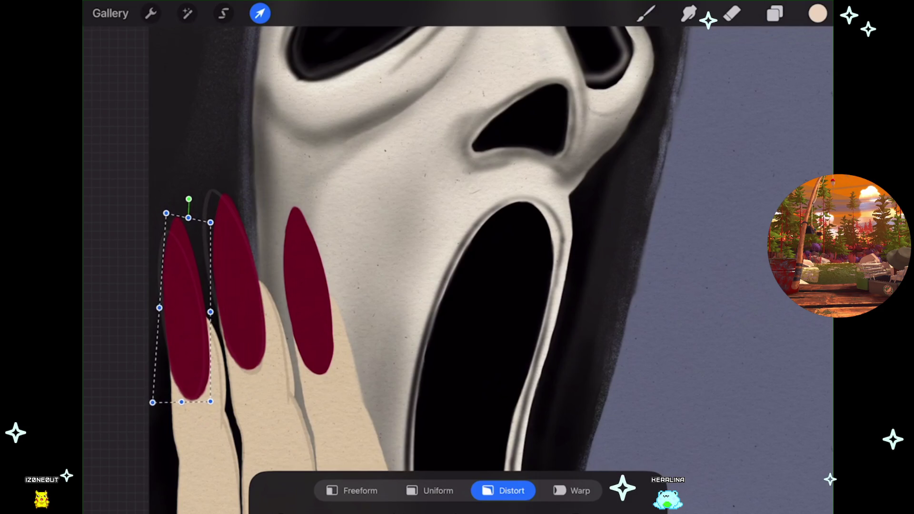
scroll(420, 257, down, 2)
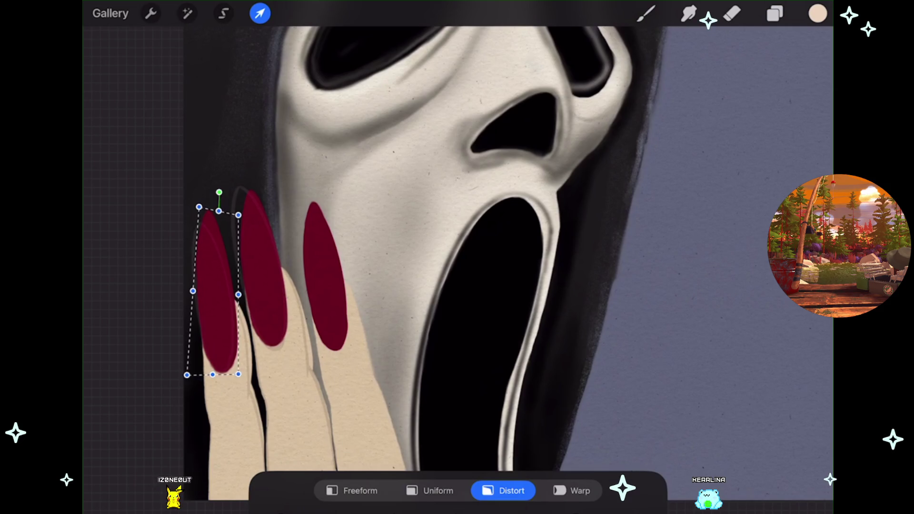
scroll(276, 399, up, 2)
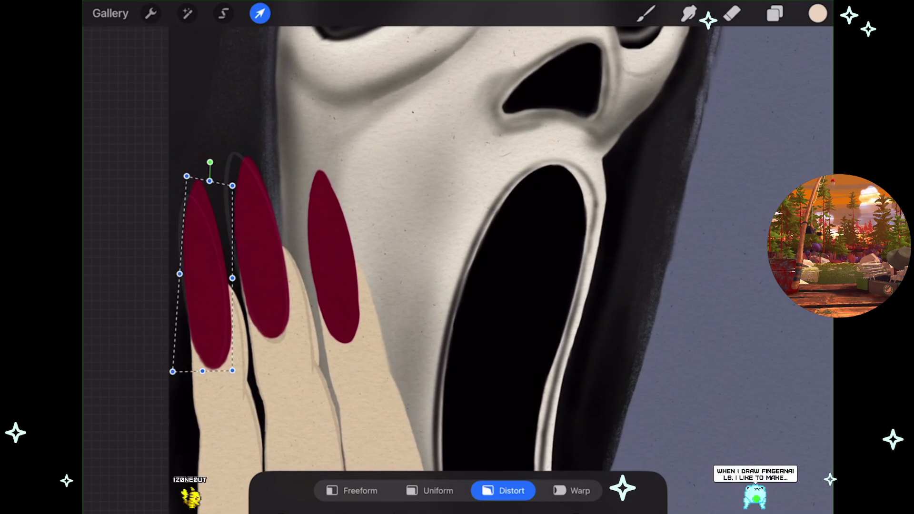
Distort the nail's corners to fit the fingertip as a long pointed nail, then commit.
drag(187, 177, 187, 185)
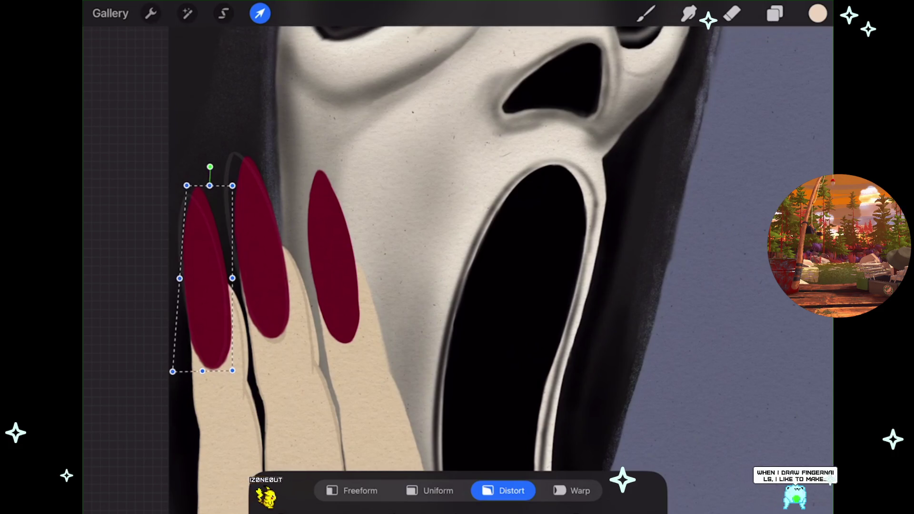
drag(210, 276, 208, 278)
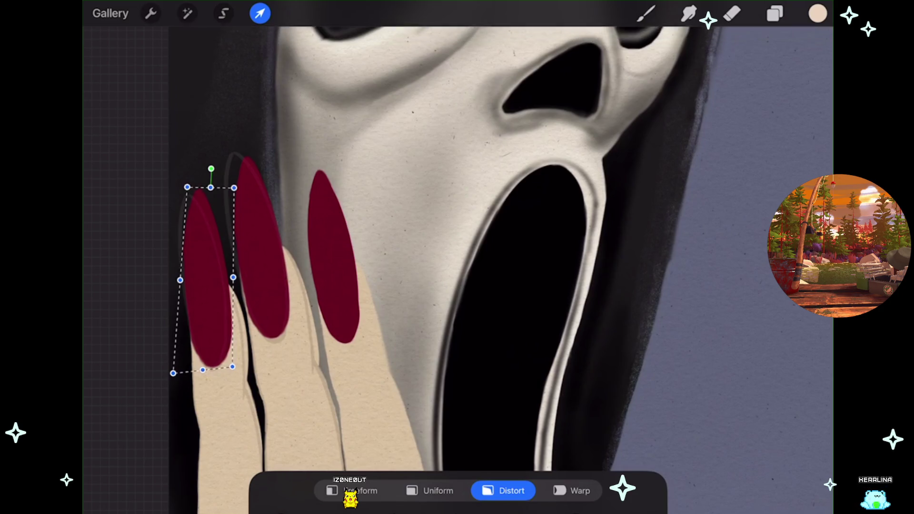
scroll(457, 257, down, 2)
click(236, 187)
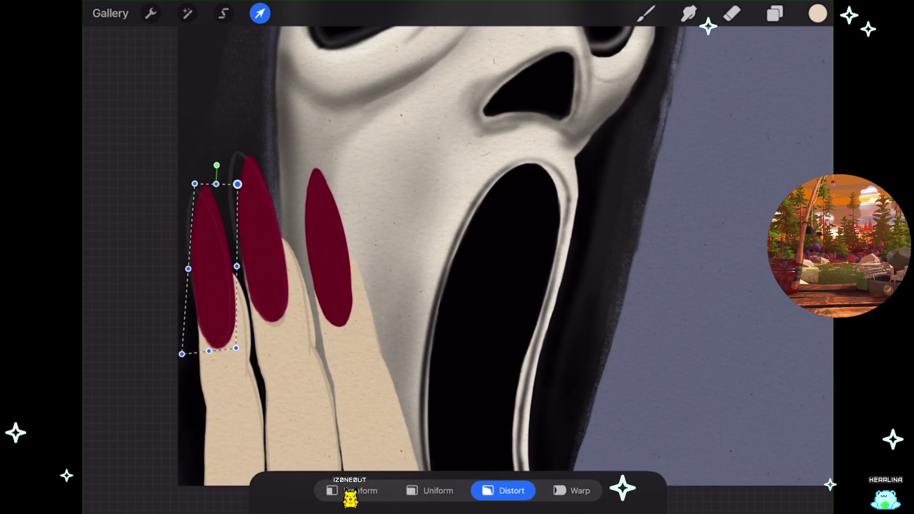
drag(237, 187, 236, 185)
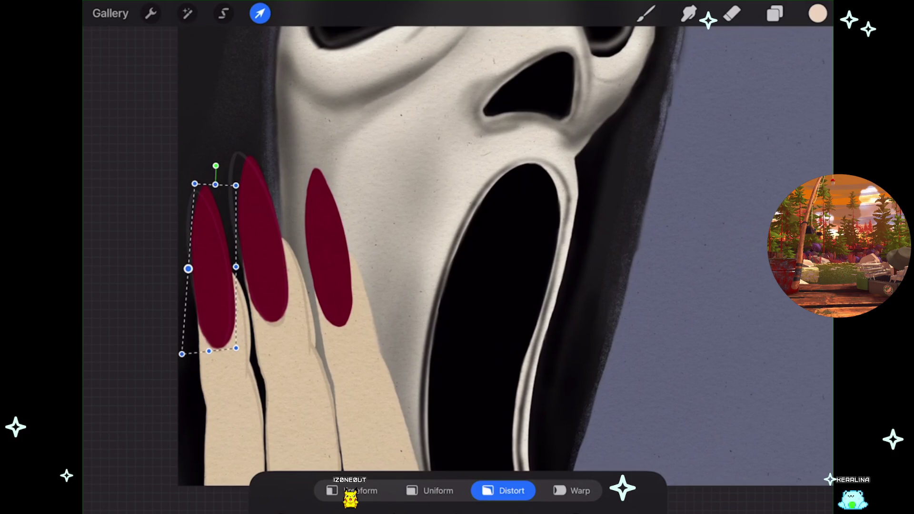
drag(188, 269, 188, 268)
click(215, 184)
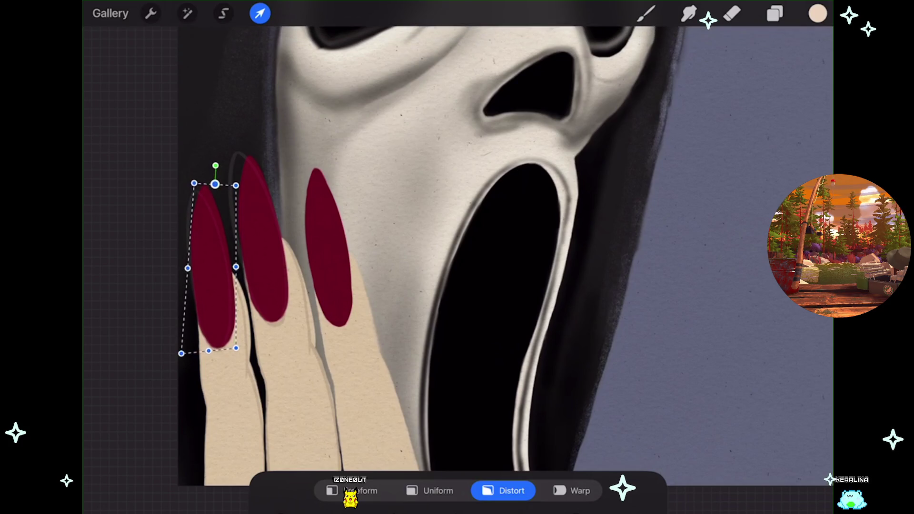
key(b)
scroll(448, 238, down, 3)
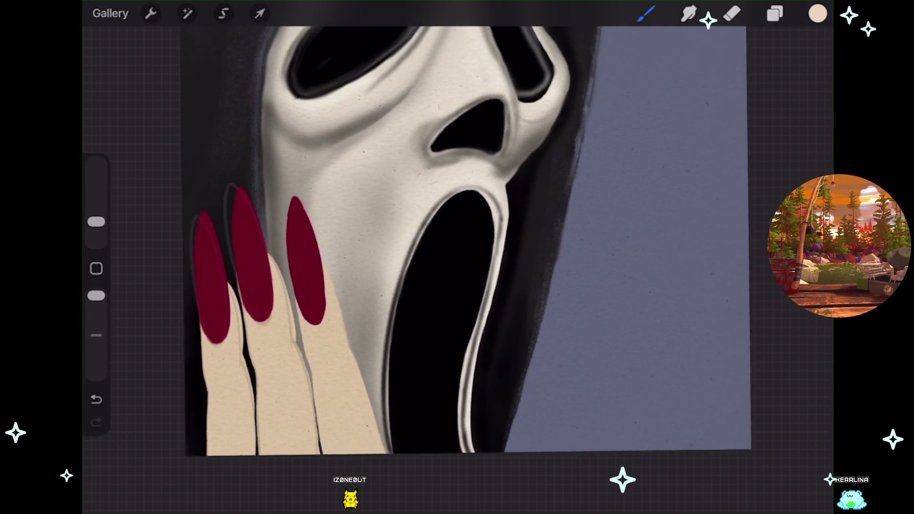
Briefly show Layer 27's extra nail in the layer list, then hide it again.
scroll(414, 252, up, 3)
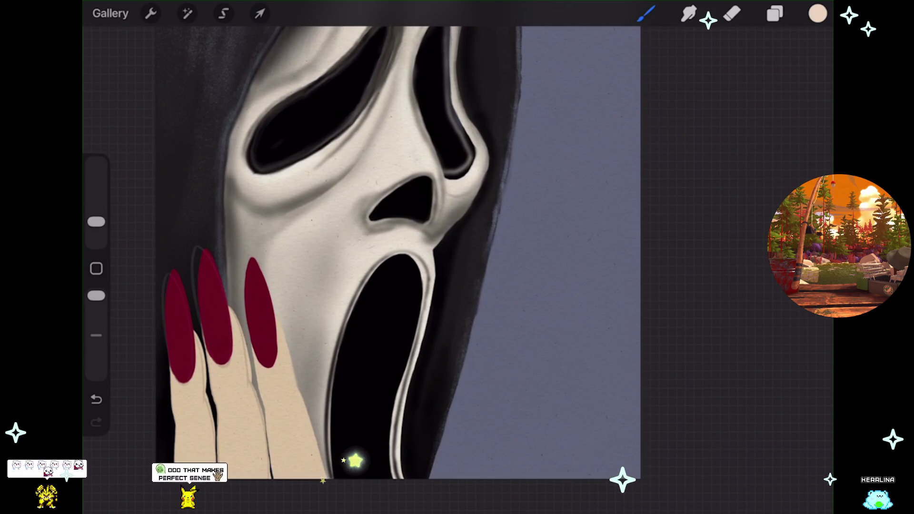
click(775, 14)
click(804, 401)
click(804, 400)
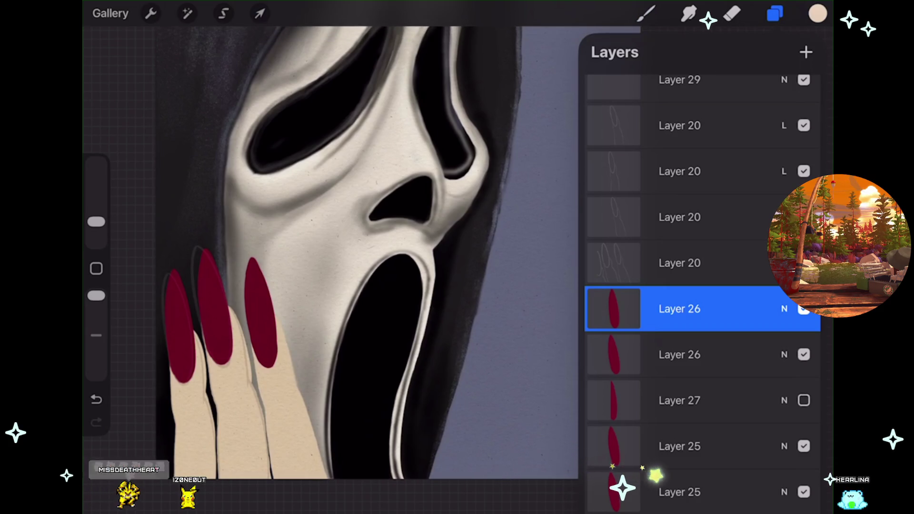
Warp Layer 26's nail, bending its upper part leftward.
click(614, 309)
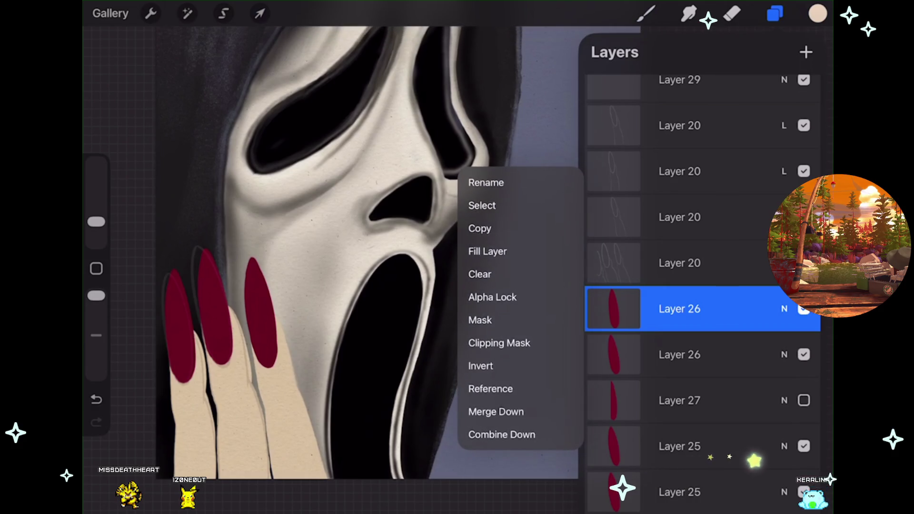
click(260, 14)
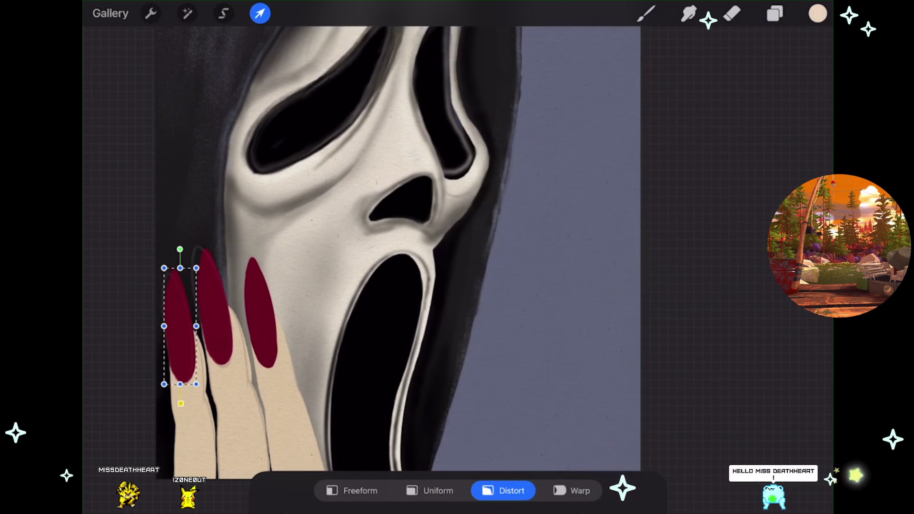
scroll(166, 414, up, 5)
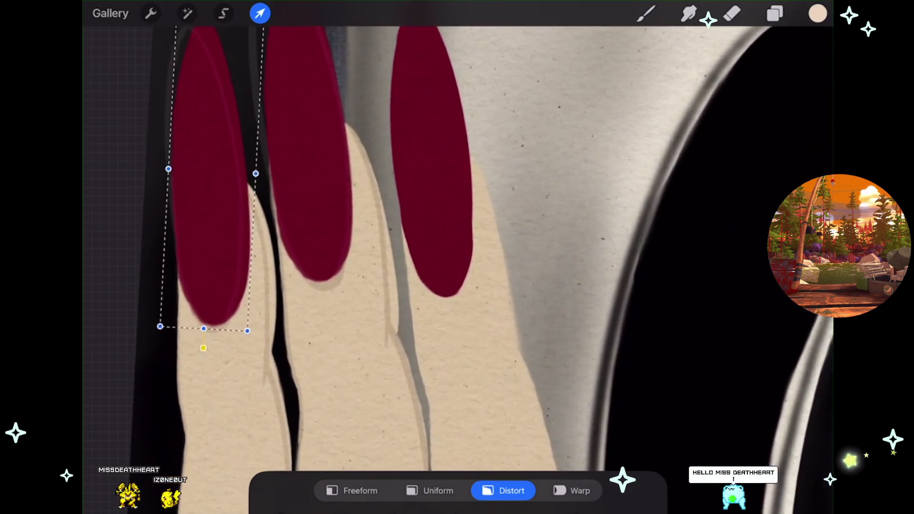
click(572, 491)
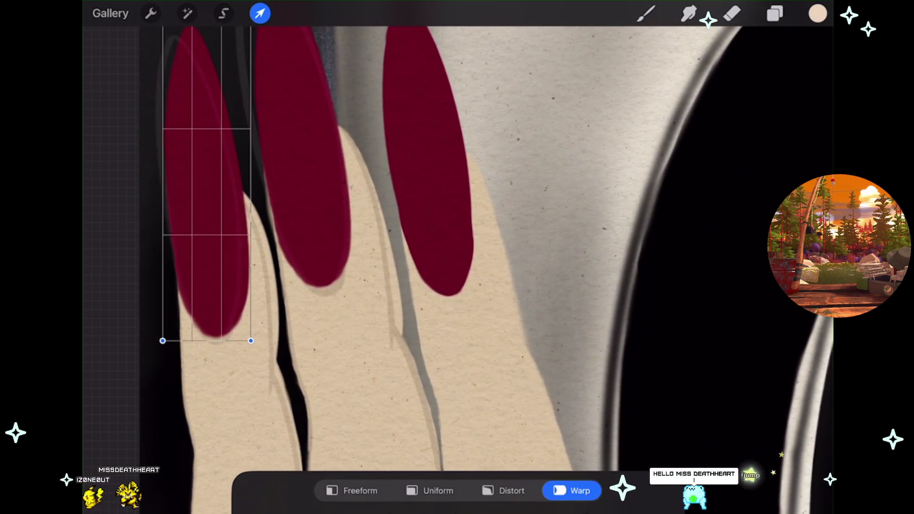
scroll(457, 257, up, 2)
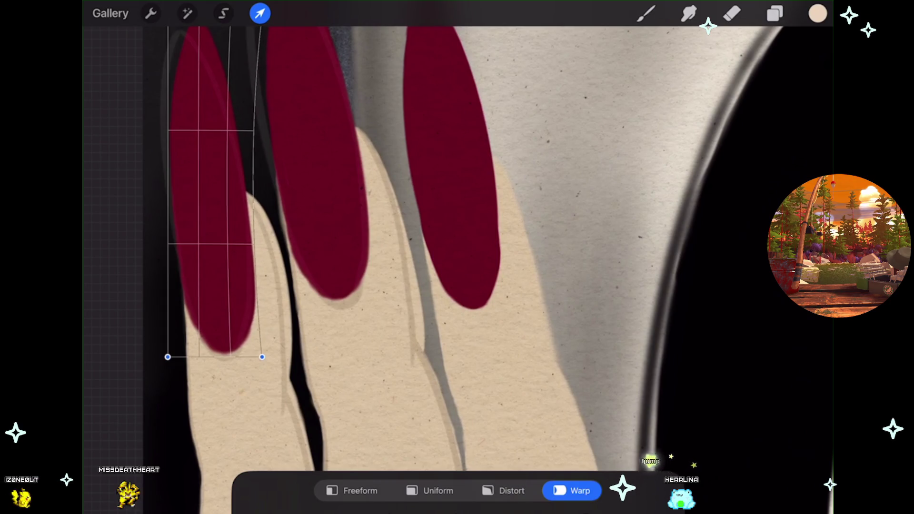
drag(228, 95, 220, 96)
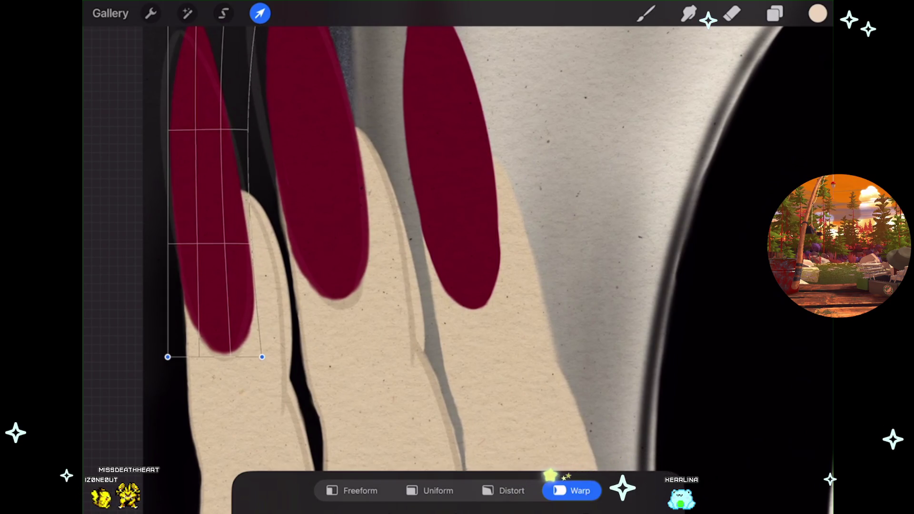
Refine the warp so the nail tip bends further left into a slimmer point, then commit.
scroll(458, 257, down, 2)
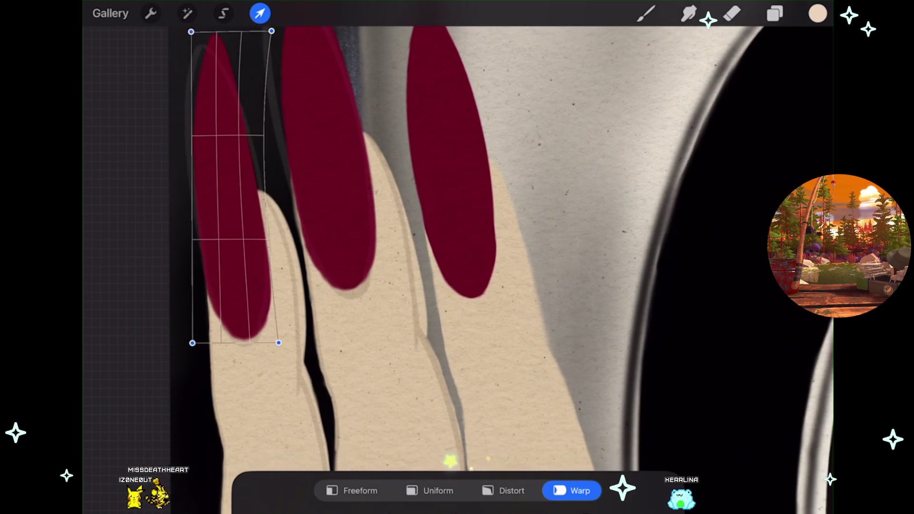
scroll(458, 258, down, 1)
drag(259, 114, 256, 114)
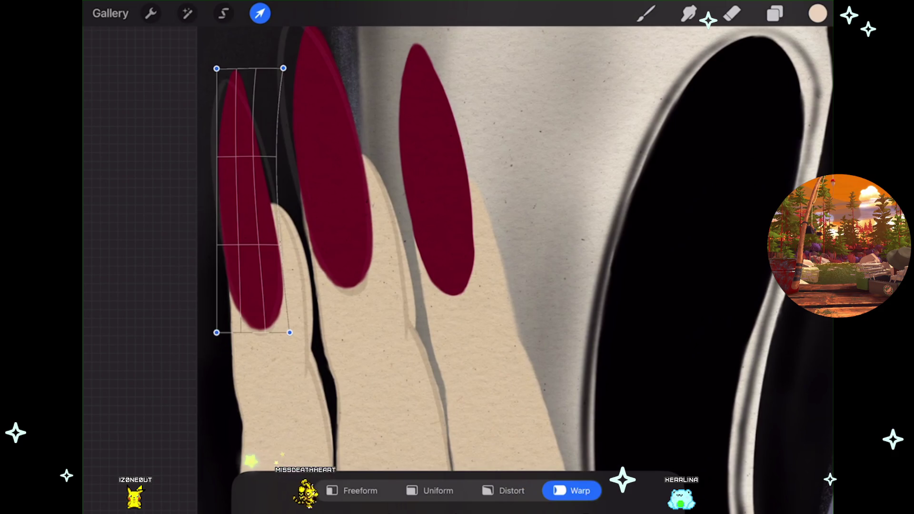
scroll(457, 257, down, 1)
scroll(458, 257, up, 2)
scroll(457, 257, up, 1)
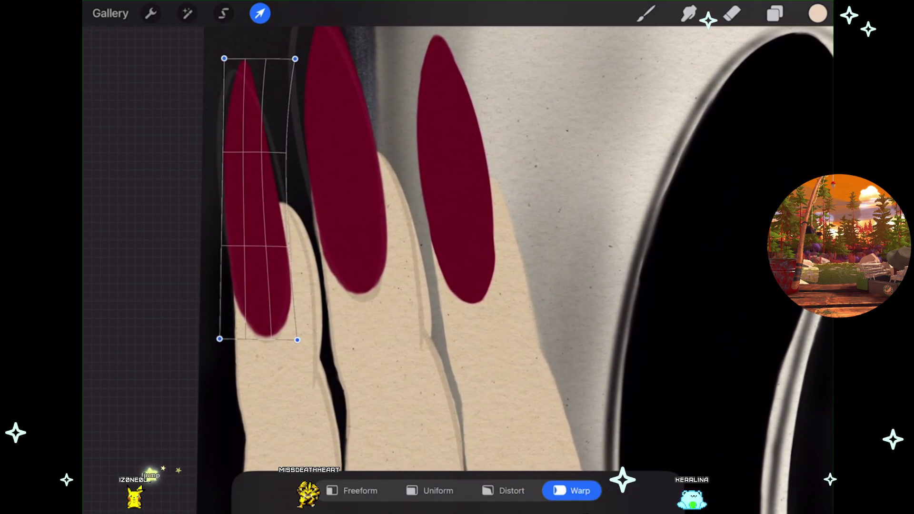
drag(233, 120, 235, 117)
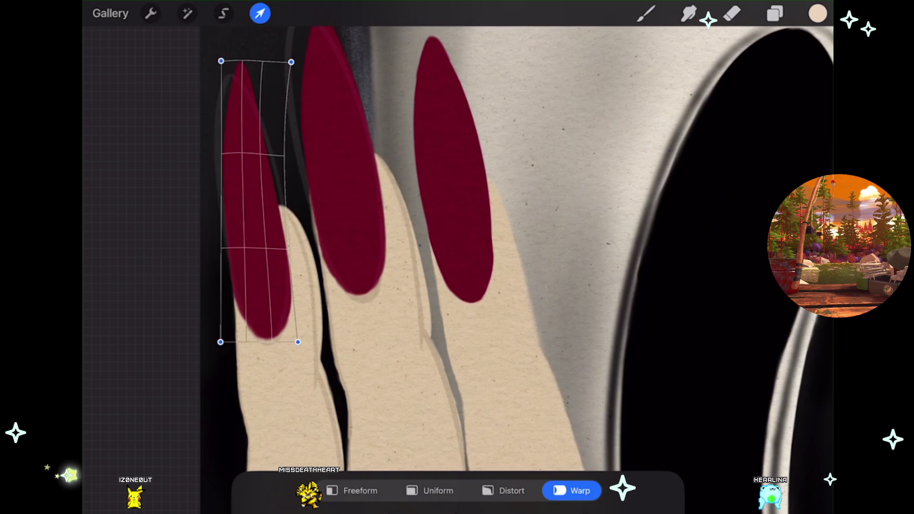
scroll(457, 257, up, 1)
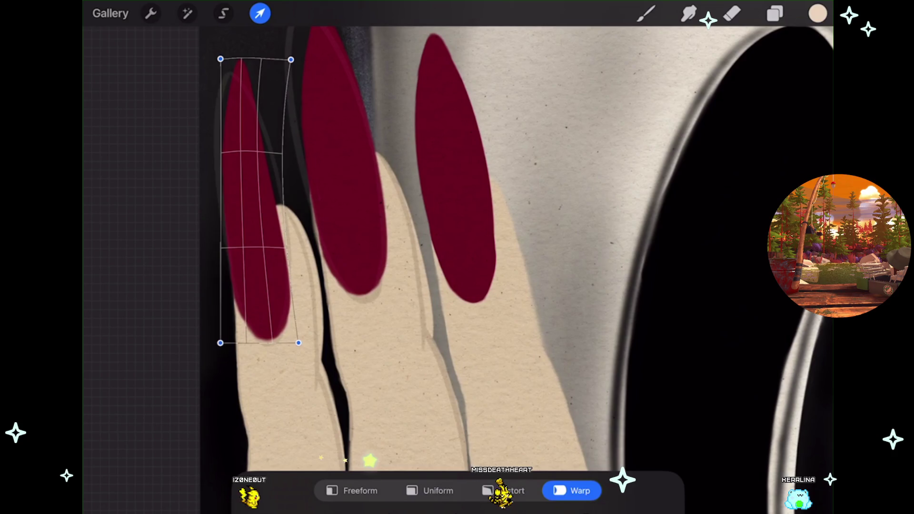
scroll(281, 255, up, 1)
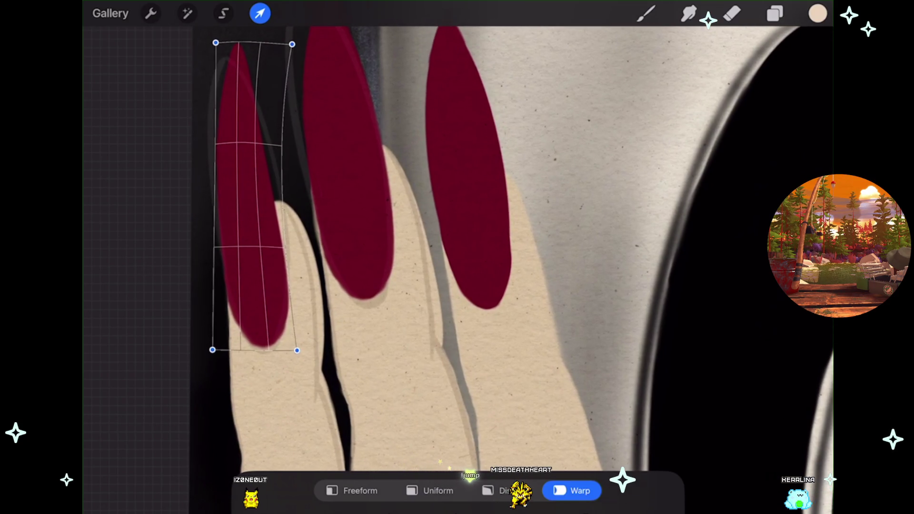
click(646, 14)
scroll(457, 257, down, 3)
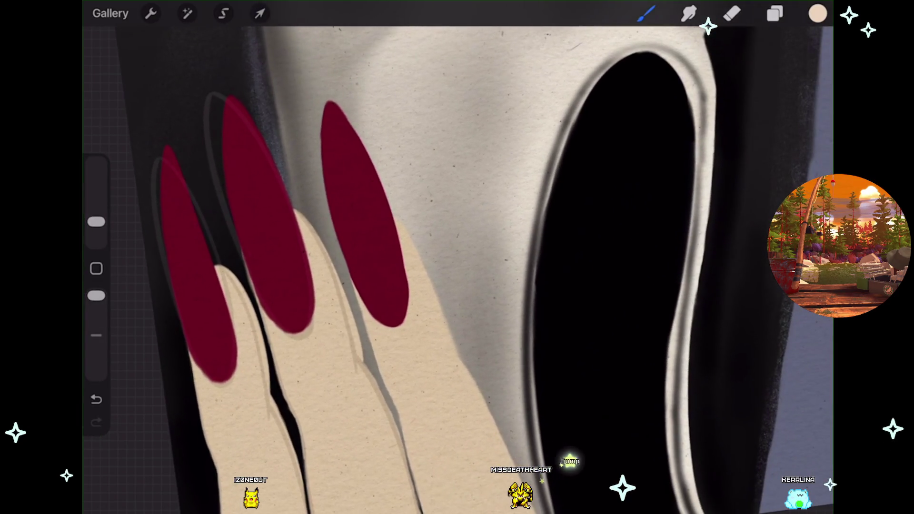
click(260, 13)
With Uniform transform, rotate the leftmost nail slightly, shift it right and narrow it.
click(430, 491)
drag(175, 122, 181, 121)
drag(196, 266, 203, 263)
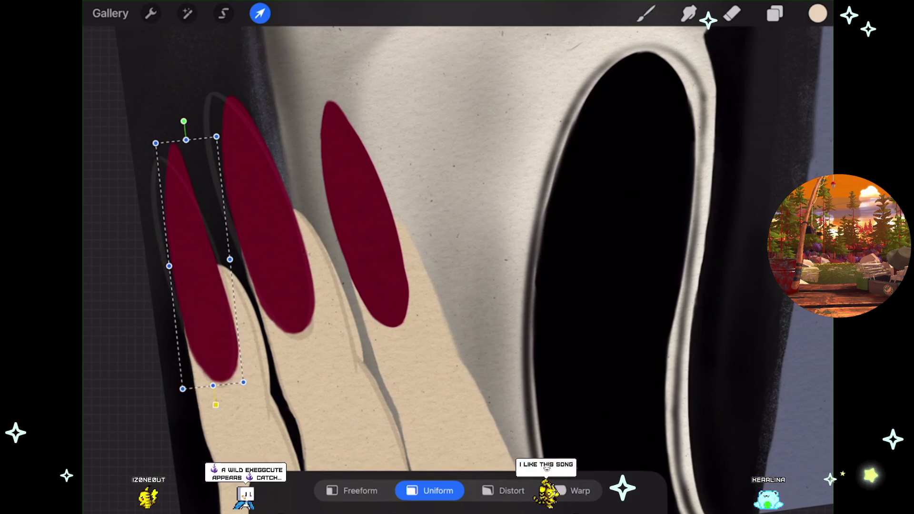
drag(230, 259, 231, 259)
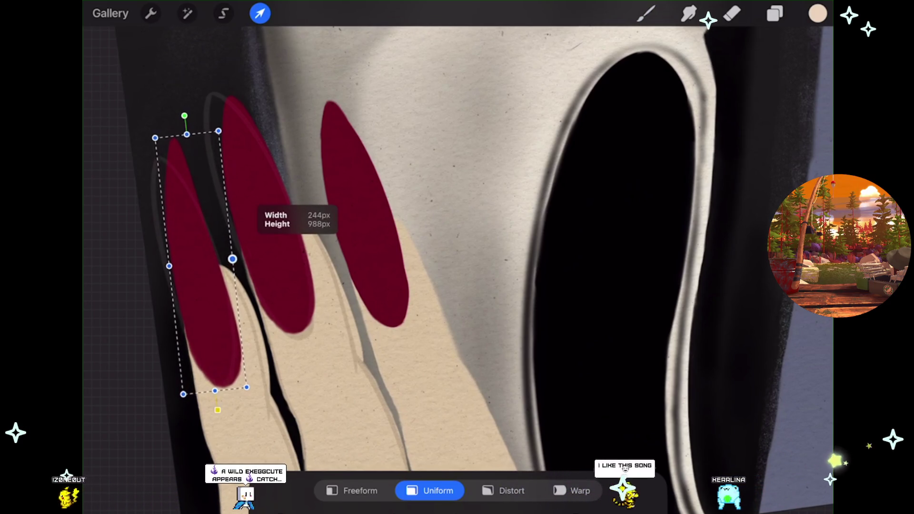
click(503, 490)
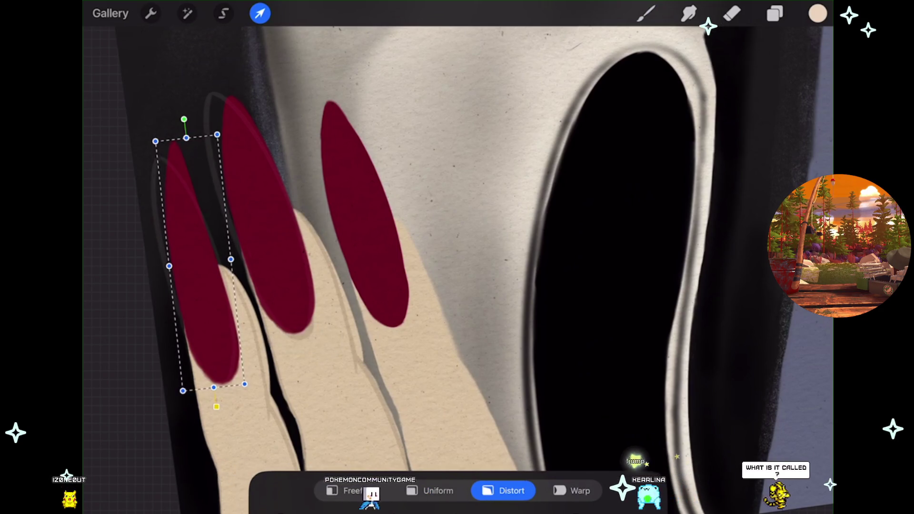
scroll(457, 257, down, 2)
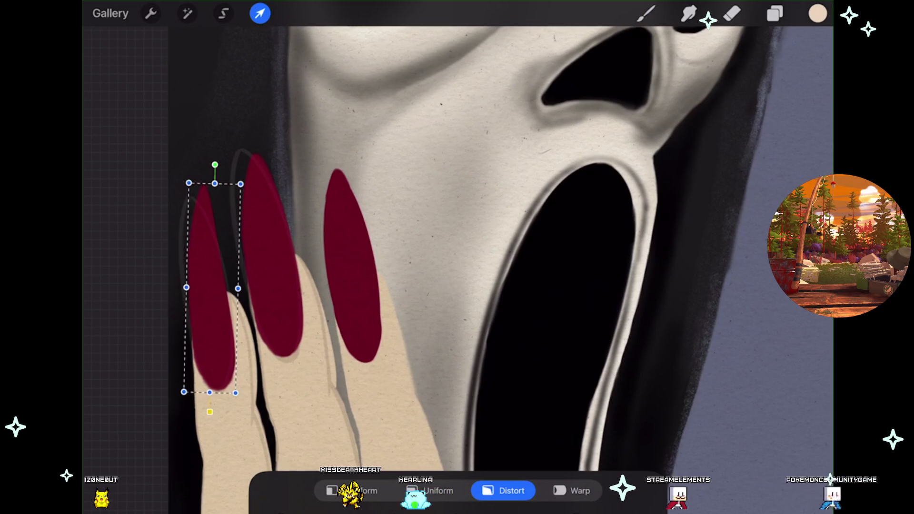
Zoom in to check the reshaped leftmost nail.
scroll(188, 366, up, 1)
scroll(457, 257, up, 1)
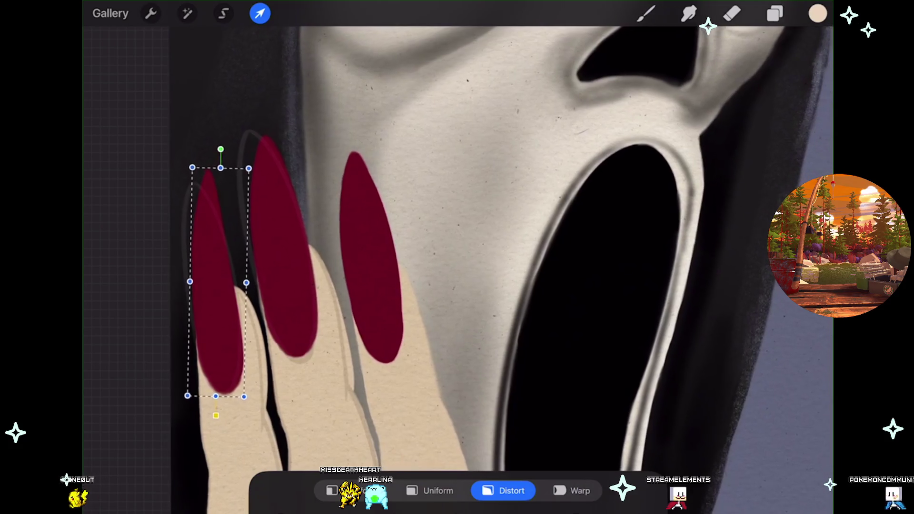
Find and select the middle nail's layer (lower Layer 26) and start distorting that nail.
key(l)
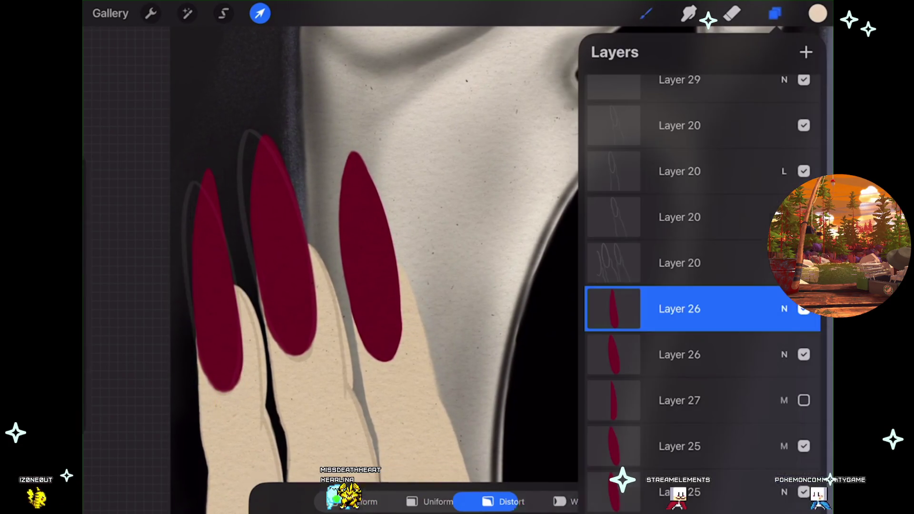
click(804, 355)
click(804, 355)
click(680, 355)
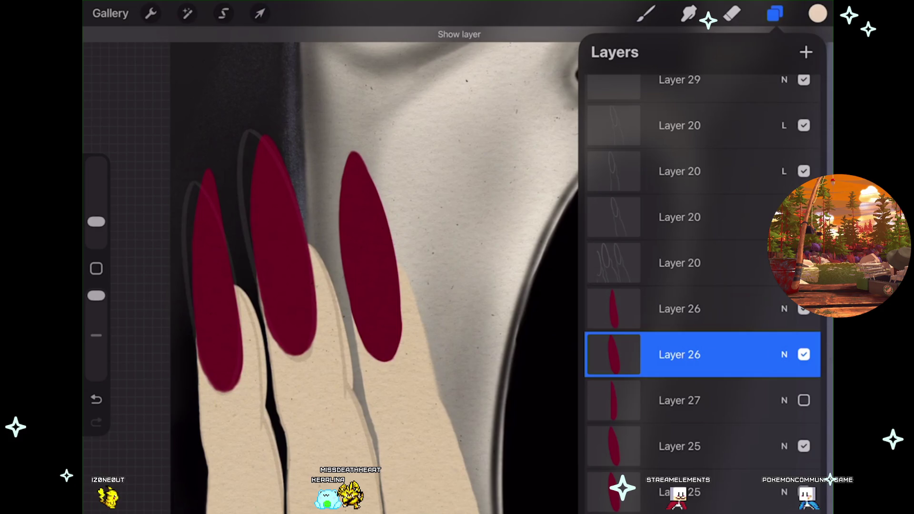
key(v)
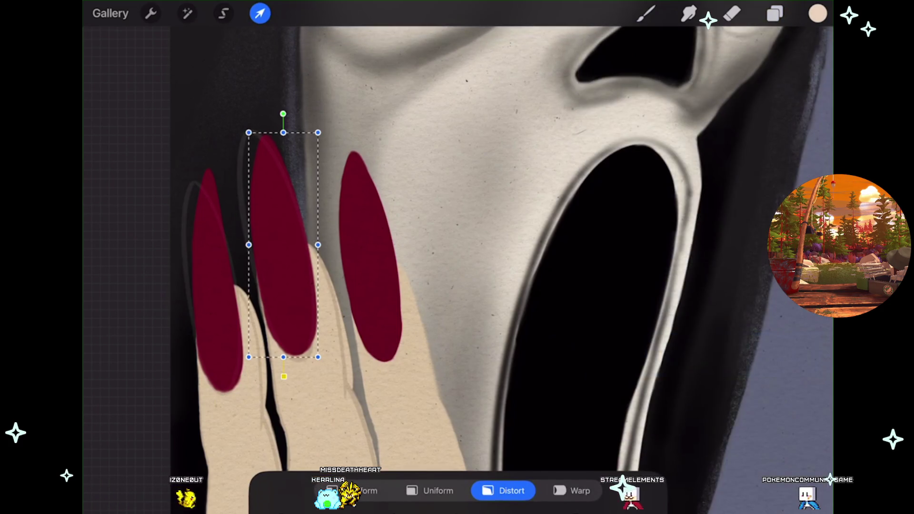
scroll(457, 258, down, 2)
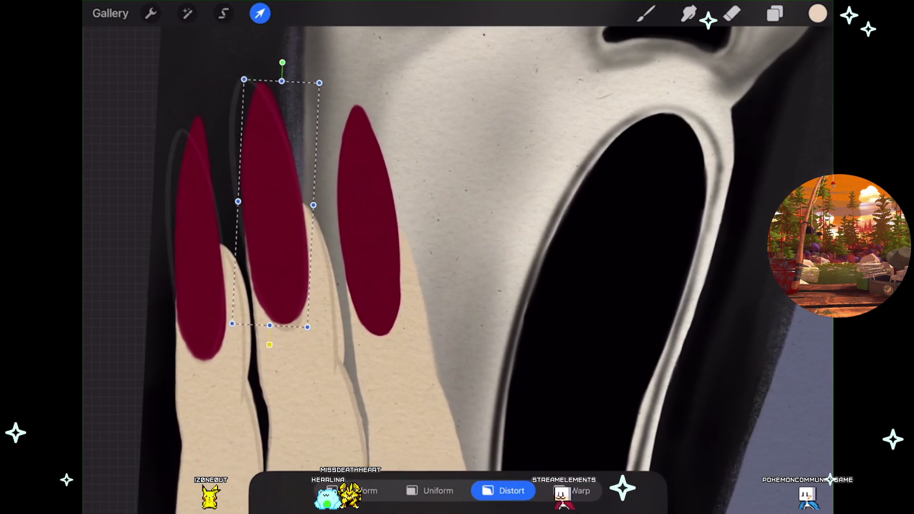